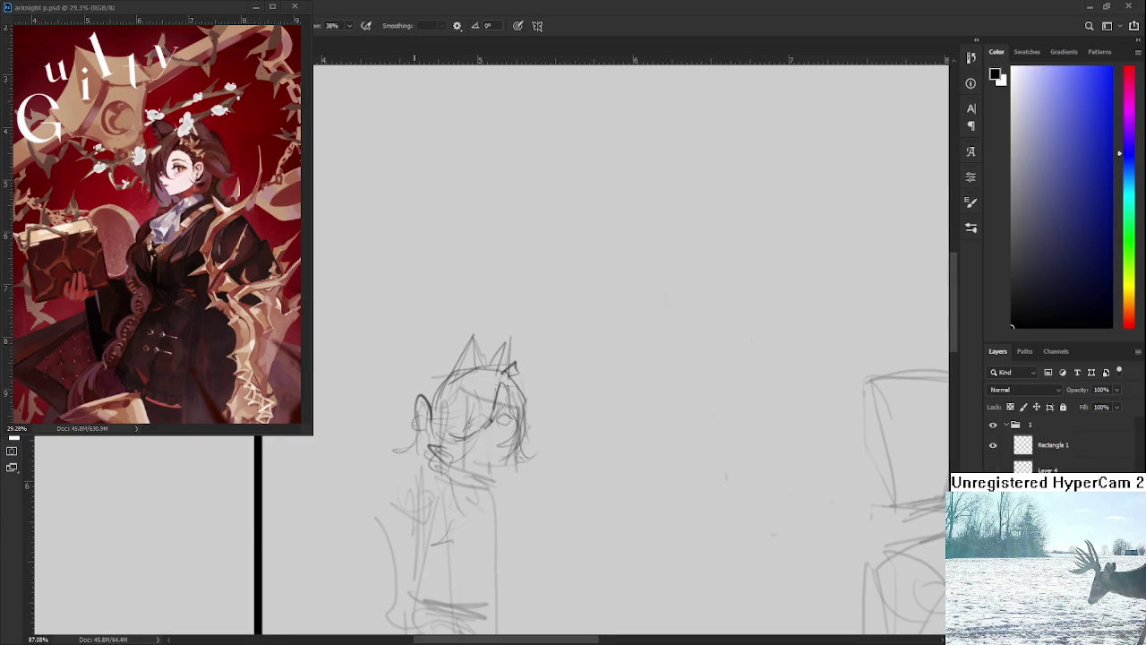
With the Brush, redraw the left character's lower face and jaw line and darken the right cheek.
scroll(627, 358, "up", 2)
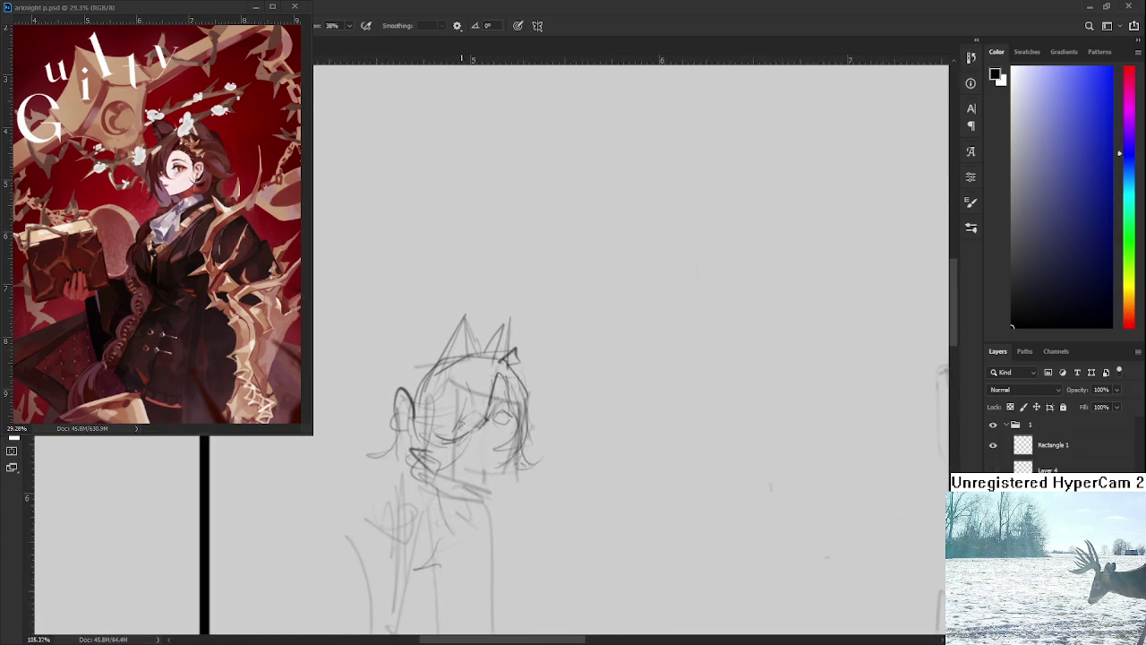
scroll(627, 358, "down", 1)
scroll(626, 358, "down", 1)
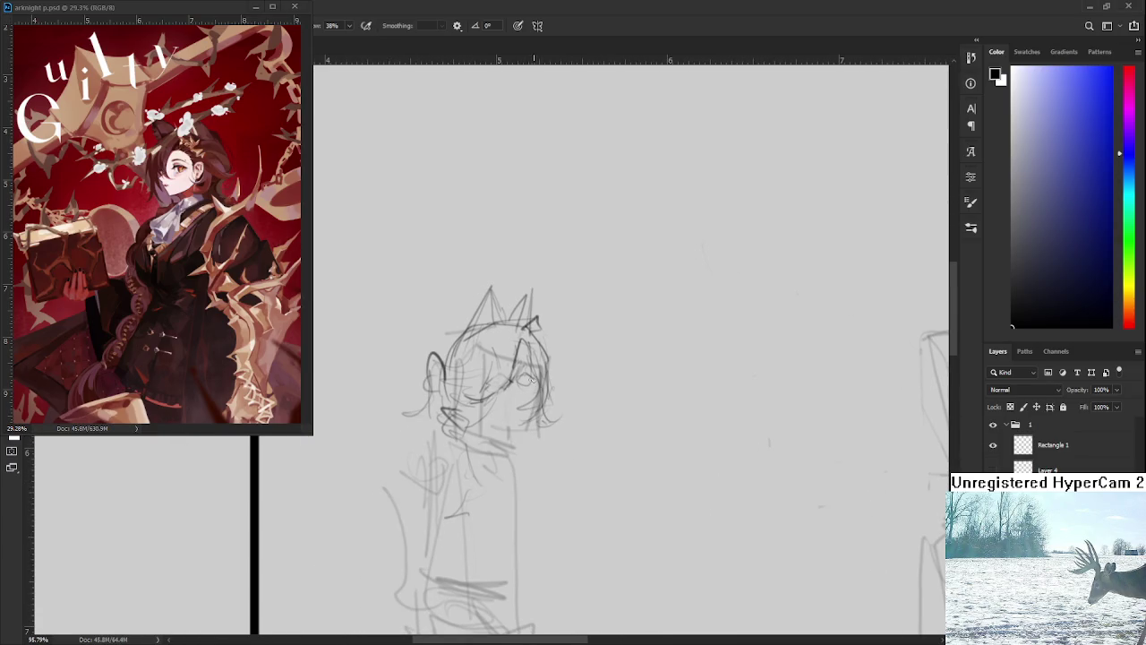
key("e")
key("b")
key("e")
key("b")
left_click_drag(530, 385, 534, 374)
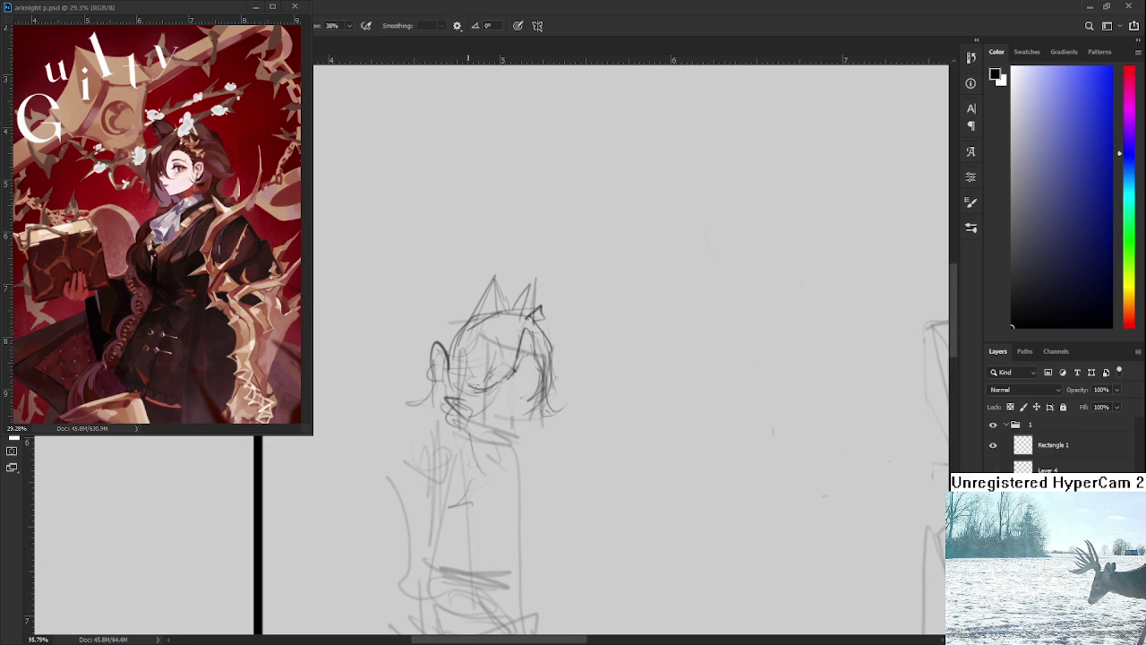
mouse_move(476, 381)
left_mouse_down()
mouse_move(507, 414)
mouse_move(490, 404)
mouse_move(536, 417)
mouse_move(493, 405)
left_mouse_up()
key("ctrl+z")
mouse_move(537, 357)
left_mouse_down()
mouse_move(532, 391)
mouse_move(516, 372)
left_mouse_up()
scroll(518, 342, "down", 3)
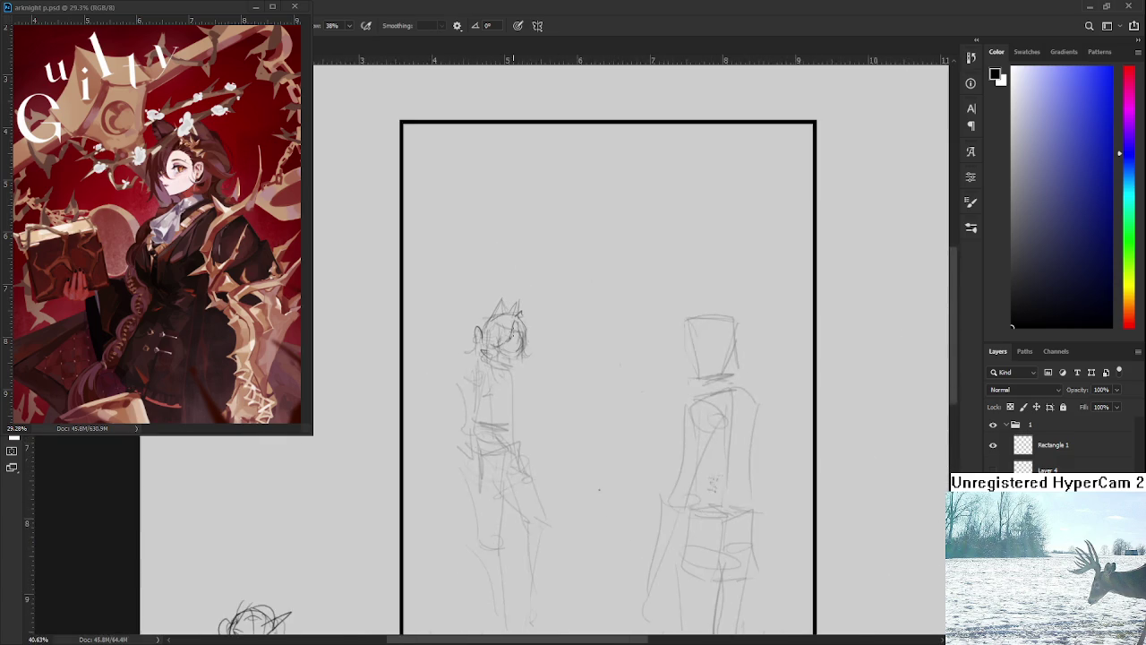
Sketch lines across the left figure's torso and a line from the neck across the chest.
scroll(518, 342, "up", 2)
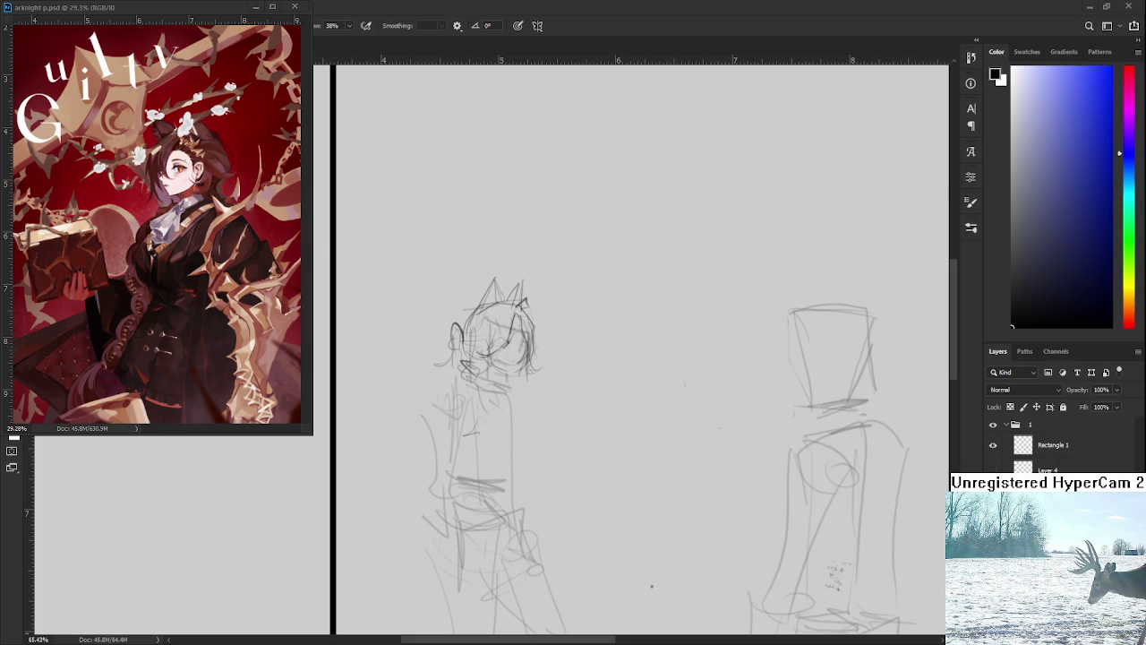
scroll(535, 342, "up", 1)
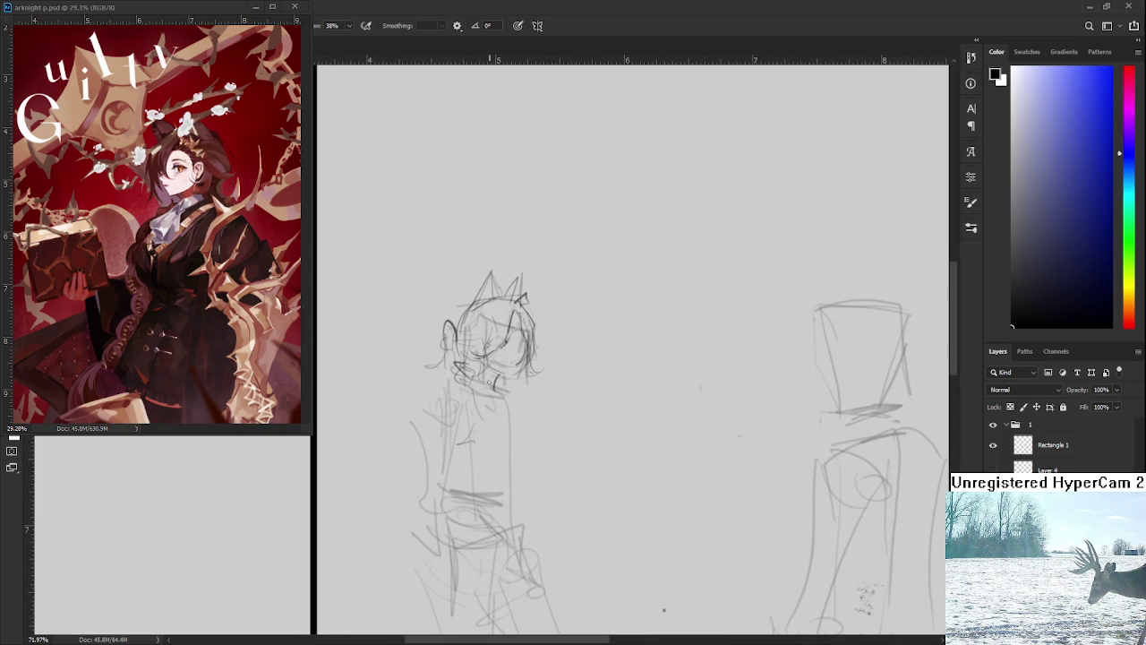
left_click_drag(496, 398, 481, 356)
scroll(546, 372, "down", 5)
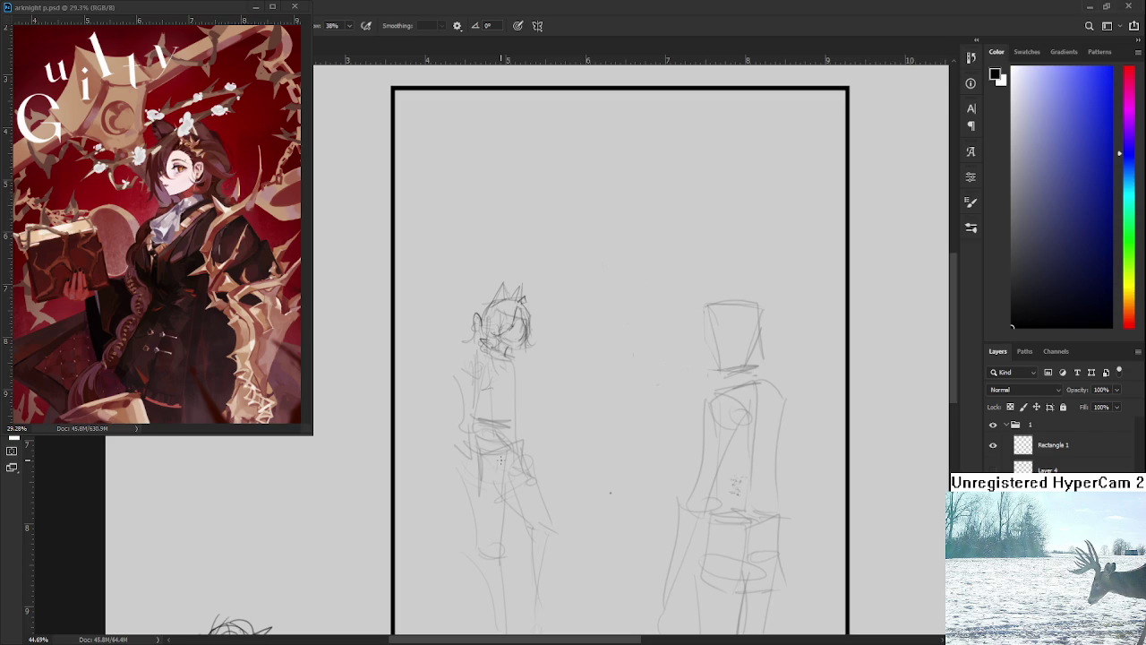
left_click_drag(484, 363, 482, 399)
mouse_move(473, 357)
left_mouse_down()
mouse_move(491, 356)
mouse_move(507, 394)
left_mouse_up()
left_click_drag(507, 352, 535, 383)
Draw the belt band around the waist and add a small mark on the chest.
left_click_drag(482, 445, 501, 440)
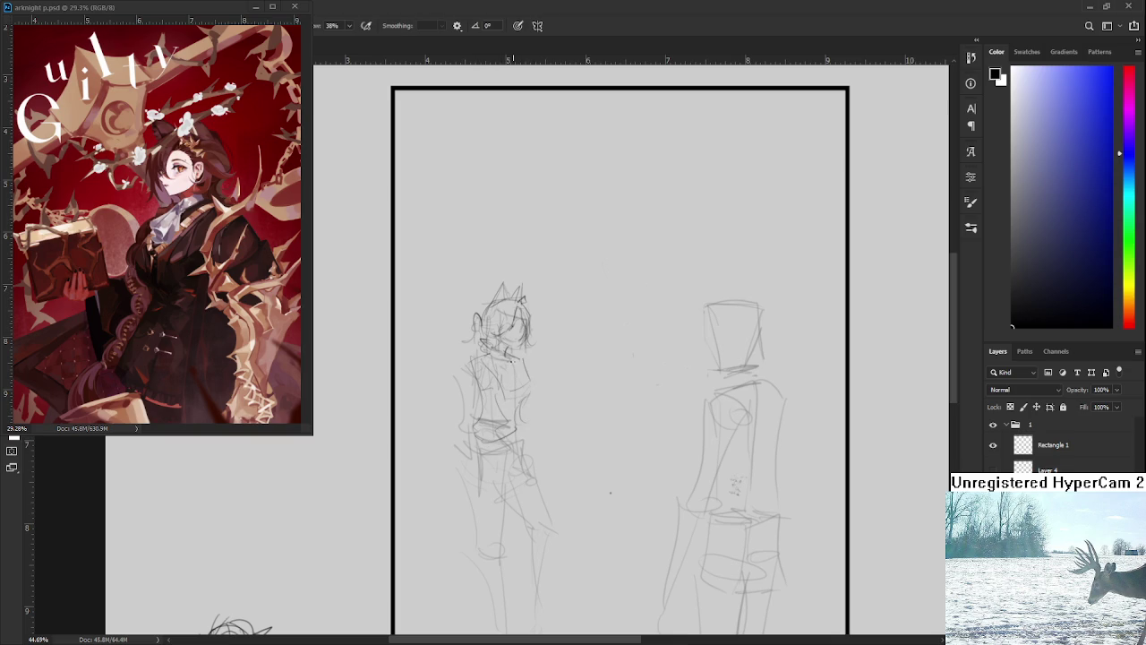
left_click_drag(497, 351, 509, 371)
scroll(537, 358, "up", 2)
Zoom in, stroke in the left character's chin and right-side hair, then zoom back out to 44.69%.
scroll(528, 377, "up", 2)
scroll(515, 395, "up", 2)
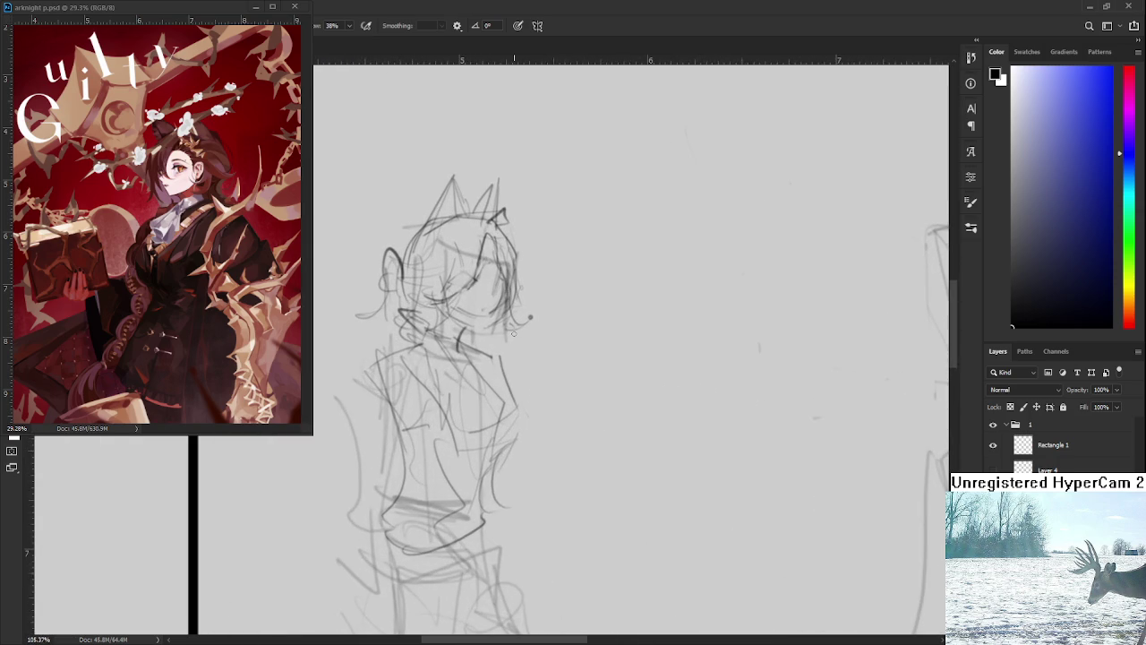
scroll(472, 433, "up", 2)
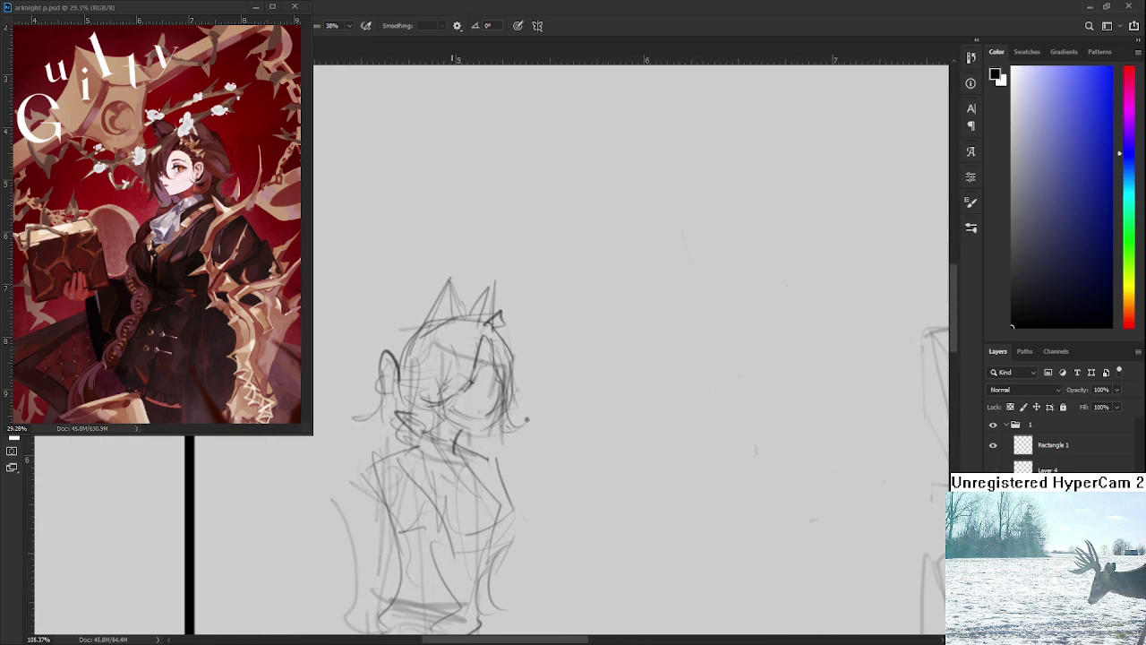
mouse_move(452, 421)
left_mouse_down()
mouse_move(485, 416)
mouse_move(498, 374)
mouse_move(498, 398)
left_mouse_up()
scroll(497, 385, "down", 2)
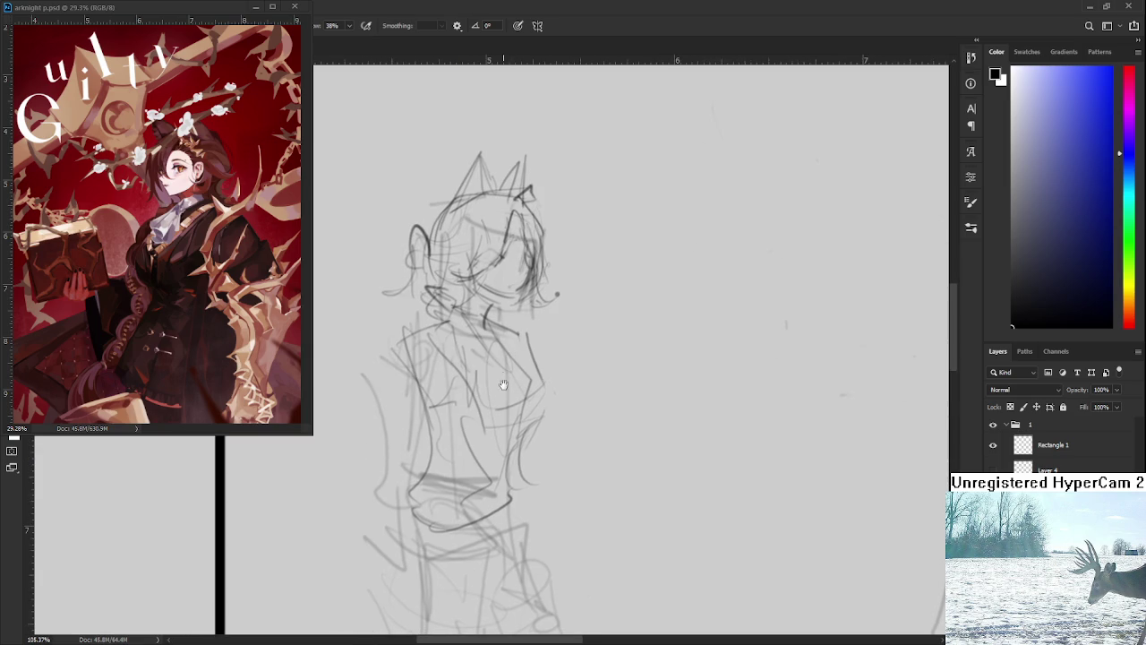
scroll(502, 389, "down", 2)
scroll(510, 394, "down", 2)
scroll(514, 384, "down", 1)
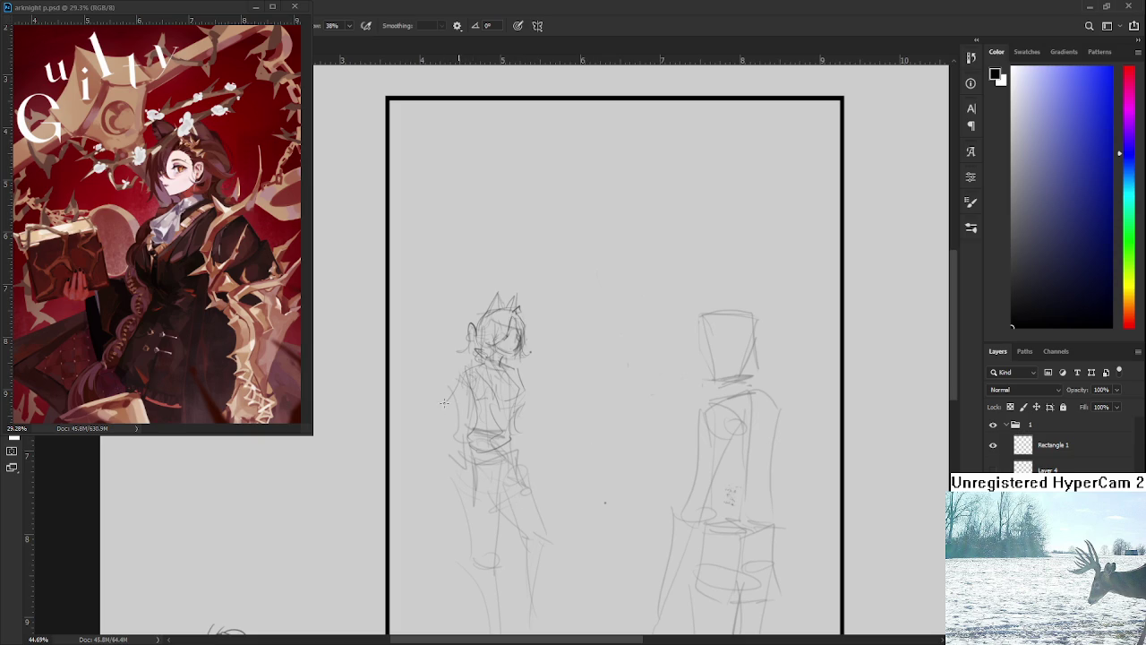
Try a curved waist stroke, undo it, and add a short dark line on the chest.
mouse_move(436, 419)
left_mouse_down()
mouse_move(502, 434)
mouse_move(435, 435)
mouse_move(464, 394)
mouse_move(459, 412)
mouse_move(489, 452)
mouse_move(480, 457)
left_mouse_up()
key("ctrl+z")
left_click_drag(522, 374, 521, 381)
left_click_drag(531, 408, 546, 352)
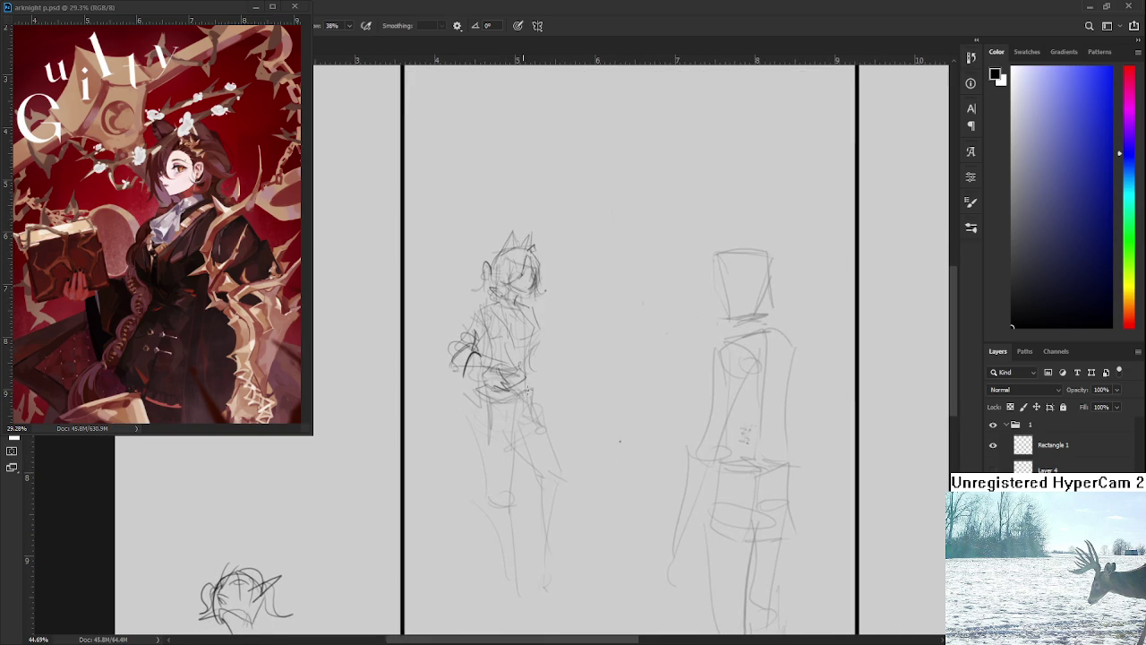
left_click_drag(490, 404, 485, 381)
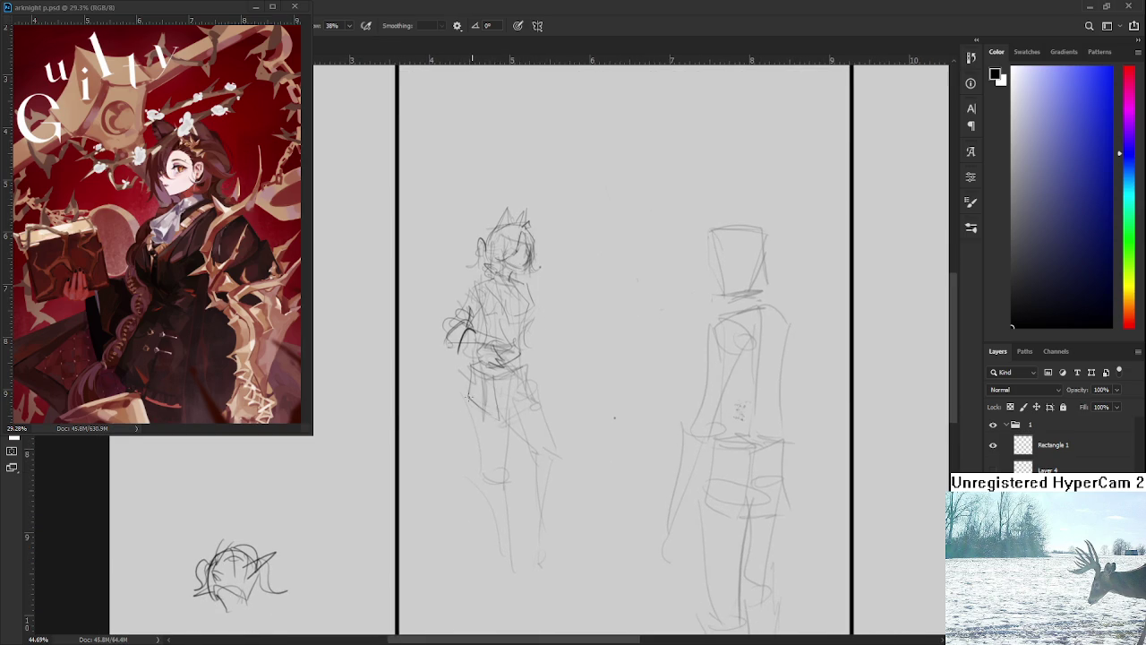
Draw the left leg line down to the foot, finishing with a hook at the foot.
mouse_move(464, 392)
left_mouse_down()
mouse_move(480, 465)
mouse_move(477, 443)
left_mouse_up()
key("ctrl+z")
mouse_move(478, 441)
left_mouse_down()
mouse_move(465, 406)
mouse_move(481, 500)
left_mouse_up()
left_click_drag(490, 440, 499, 528)
left_click_drag(477, 513, 497, 528)
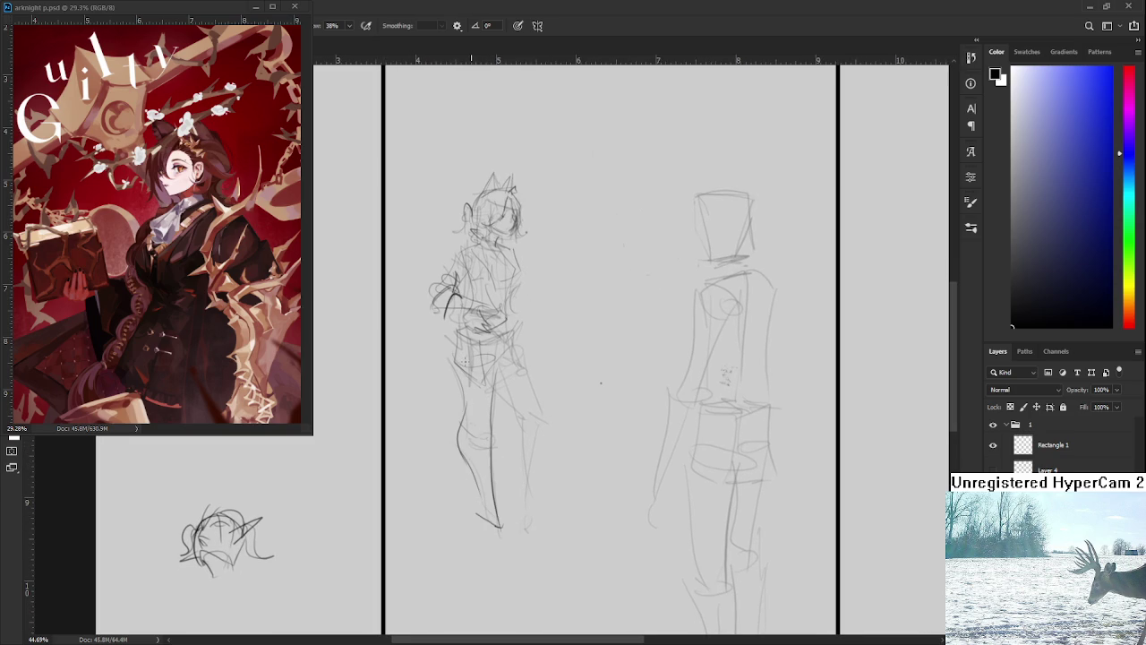
Redraw the hip and thigh line, loop in the knee, and darken the hip and thigh lines.
left_click_drag(454, 335, 454, 414)
key("ctrl+z")
key("ctrl+z")
left_click_drag(459, 336, 456, 400)
key("ctrl+z")
left_click_drag(458, 340, 459, 426)
mouse_move(460, 403)
left_mouse_down()
mouse_move(457, 437)
mouse_move(465, 449)
mouse_move(488, 420)
mouse_move(500, 449)
mouse_move(485, 451)
left_mouse_up()
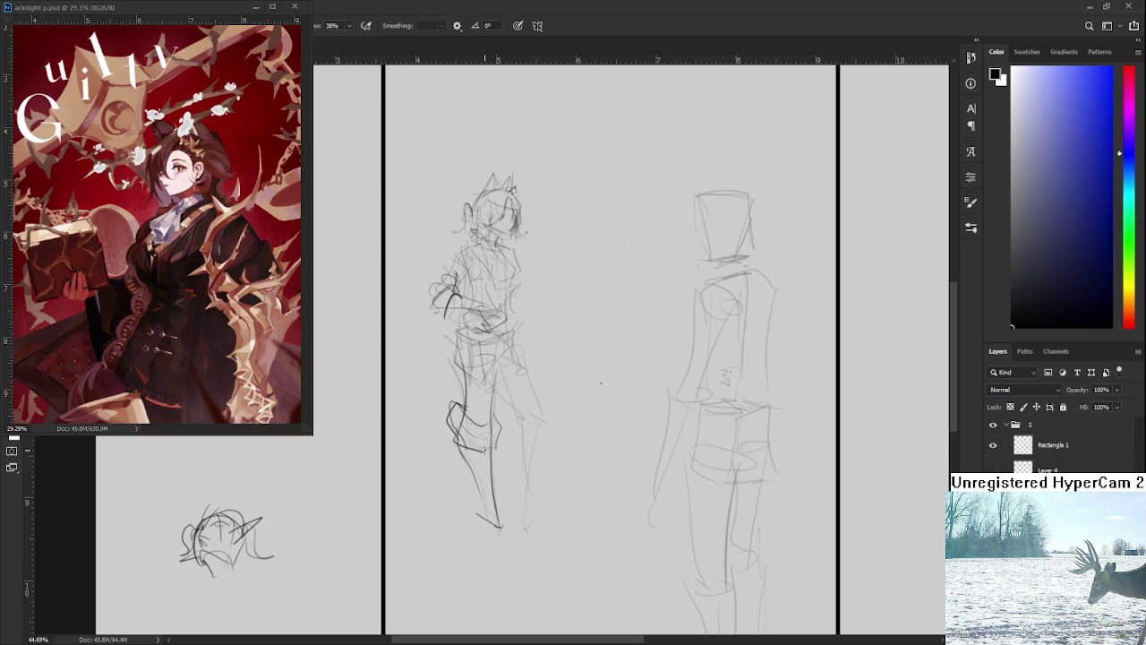
left_click_drag(456, 396, 471, 414)
mouse_move(498, 378)
left_mouse_down()
mouse_move(491, 454)
mouse_move(491, 444)
left_mouse_up()
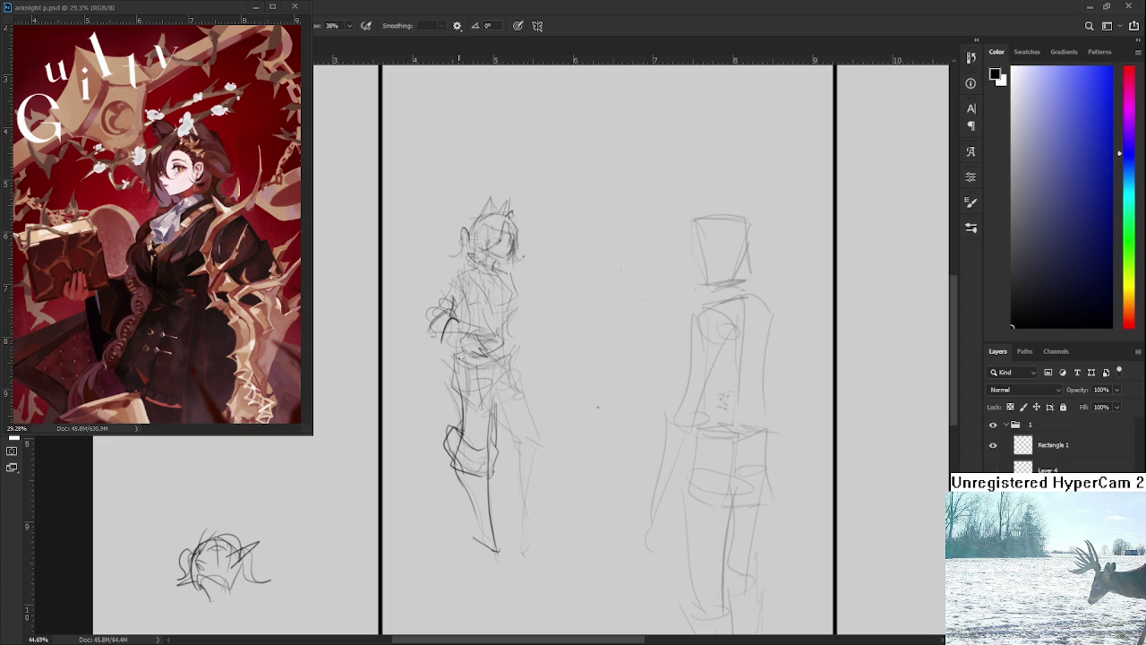
mouse_move(463, 345)
left_mouse_down()
mouse_move(451, 399)
mouse_move(499, 378)
mouse_move(472, 420)
mouse_move(490, 391)
left_mouse_up()
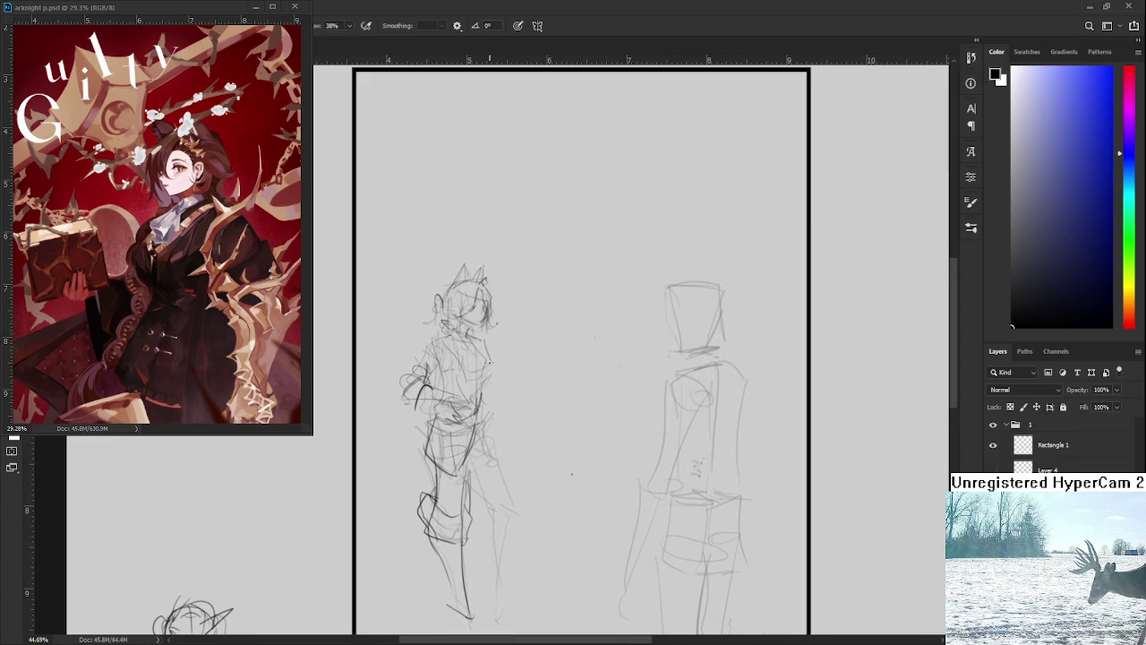
Redraw the short arm stroke and sketch the forearm and hand reaching out to the right.
key("ctrl+z")
left_click_drag(491, 346, 504, 380)
left_click_drag(484, 396, 515, 417)
key("ctrl+z")
key("ctrl+z")
key("ctrl+z")
mouse_move(488, 401)
left_mouse_down()
mouse_move(528, 423)
mouse_move(514, 439)
mouse_move(522, 419)
mouse_move(526, 443)
left_mouse_up()
key("ctrl+z")
left_click_drag(582, 403, 578, 327)
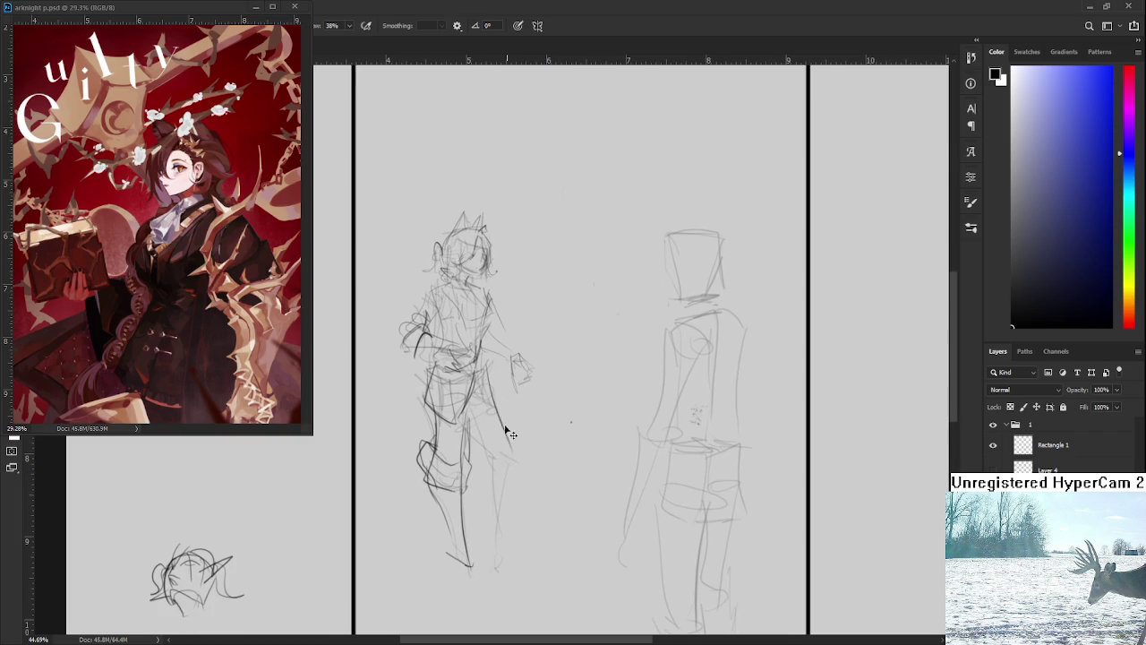
left_click_drag(489, 367, 524, 435)
scroll(469, 328, "up", 1)
Erase part of the sketched hand and add two short new strokes near the arm.
key("e")
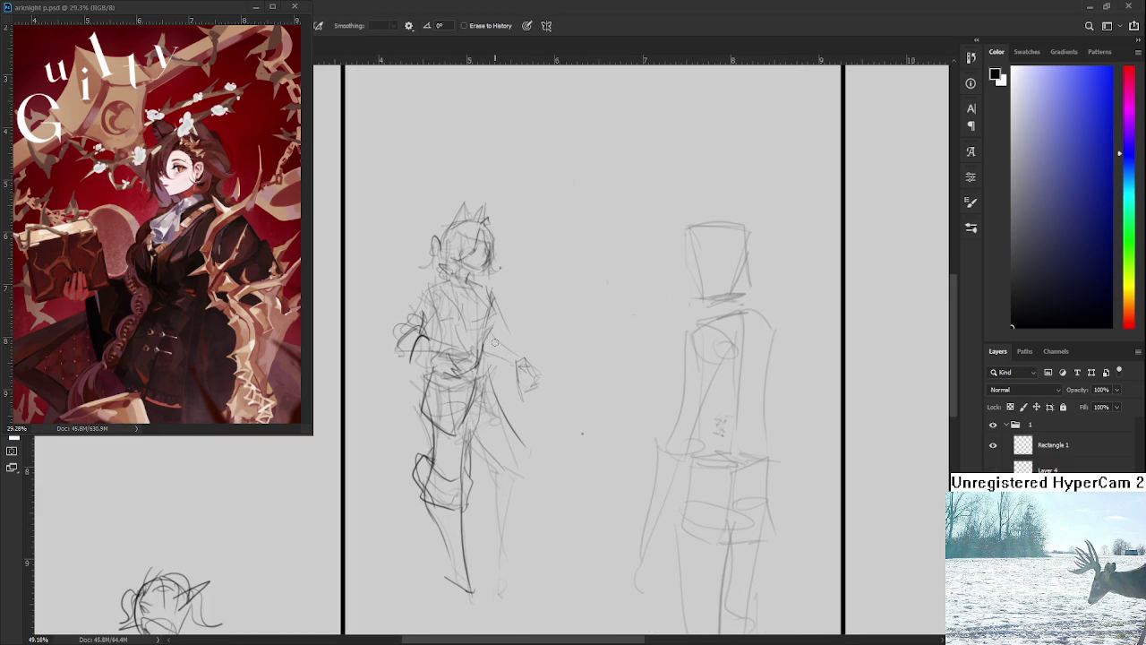
left_click_drag(517, 365, 537, 390)
key("b")
left_click_drag(494, 295, 498, 316)
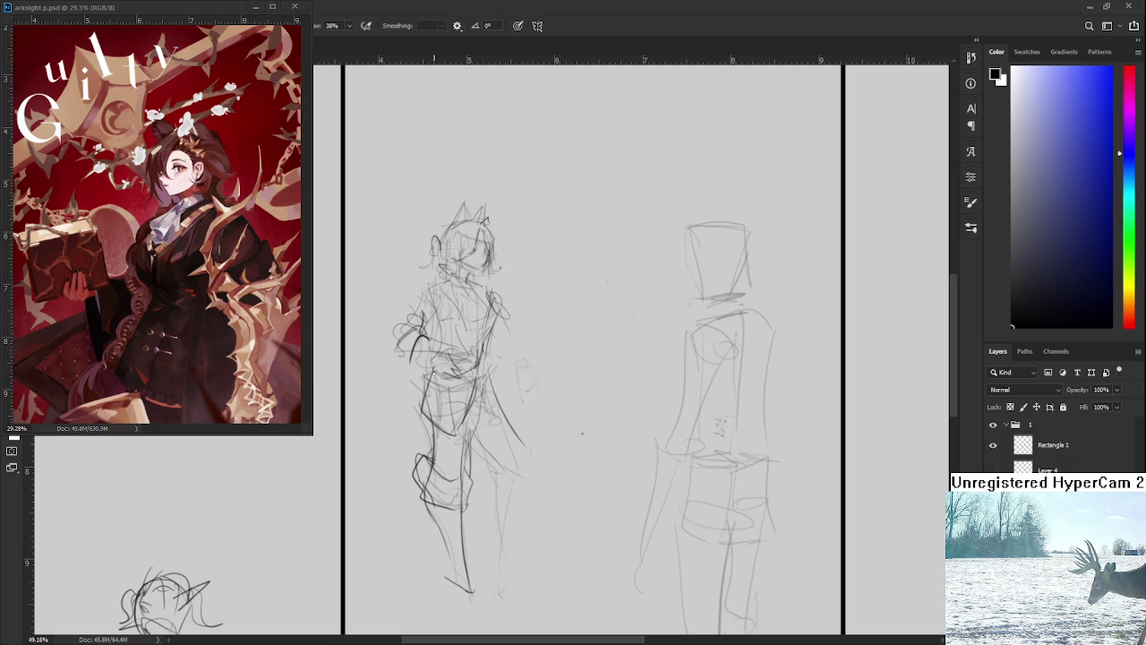
left_click_drag(434, 383, 421, 398)
Zoom out to 40.63% and sketch lines on the left figure's legs.
scroll(511, 340, "up", 3)
scroll(531, 447, "down", 2)
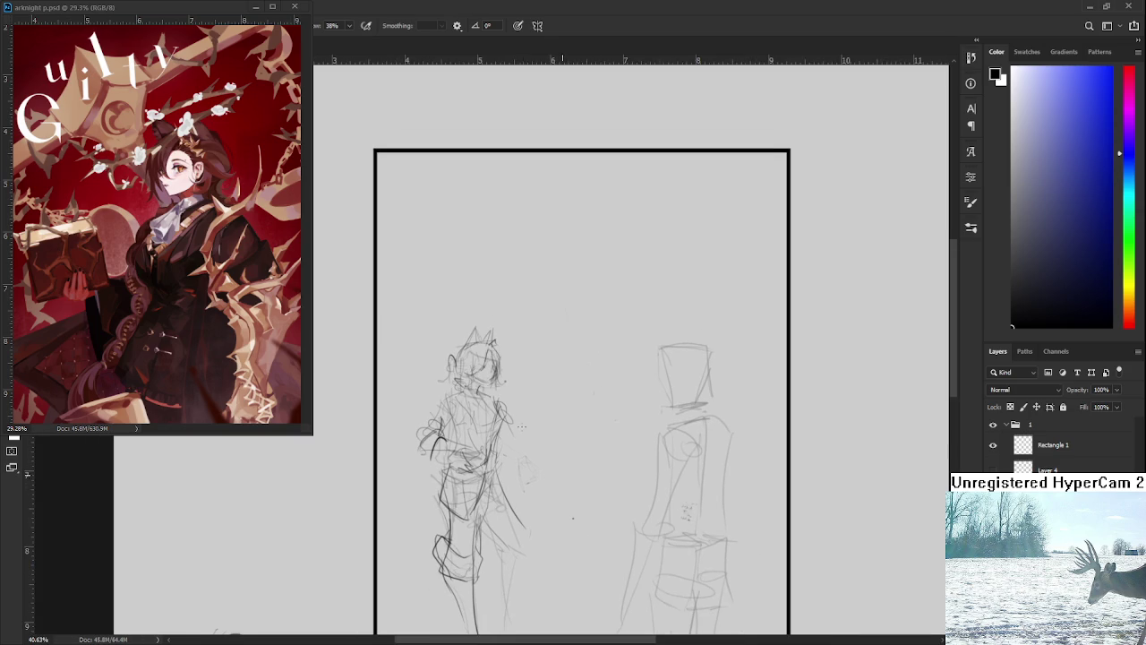
left_click_drag(563, 491, 579, 418)
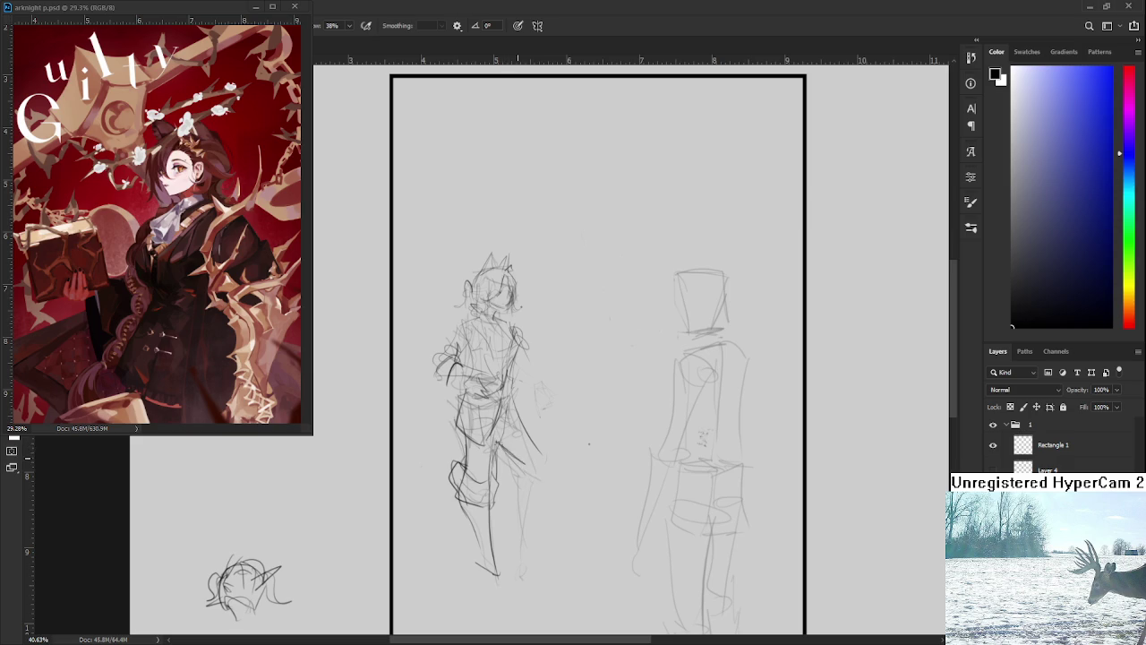
left_click_drag(498, 444, 539, 475)
Sketch the arm and side of the figure, then draw and darken the right leg's outline.
key("e")
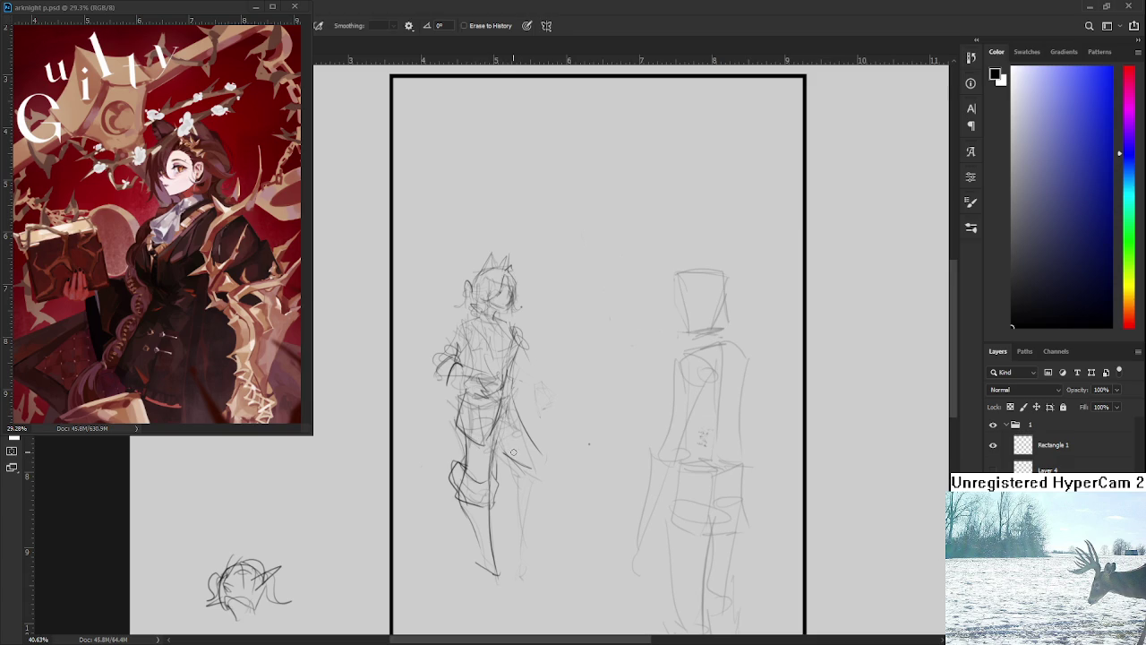
key("b")
mouse_move(516, 403)
left_mouse_down()
mouse_move(555, 462)
mouse_move(523, 428)
mouse_move(545, 441)
mouse_move(536, 460)
mouse_move(555, 453)
mouse_move(542, 432)
mouse_move(528, 489)
left_mouse_up()
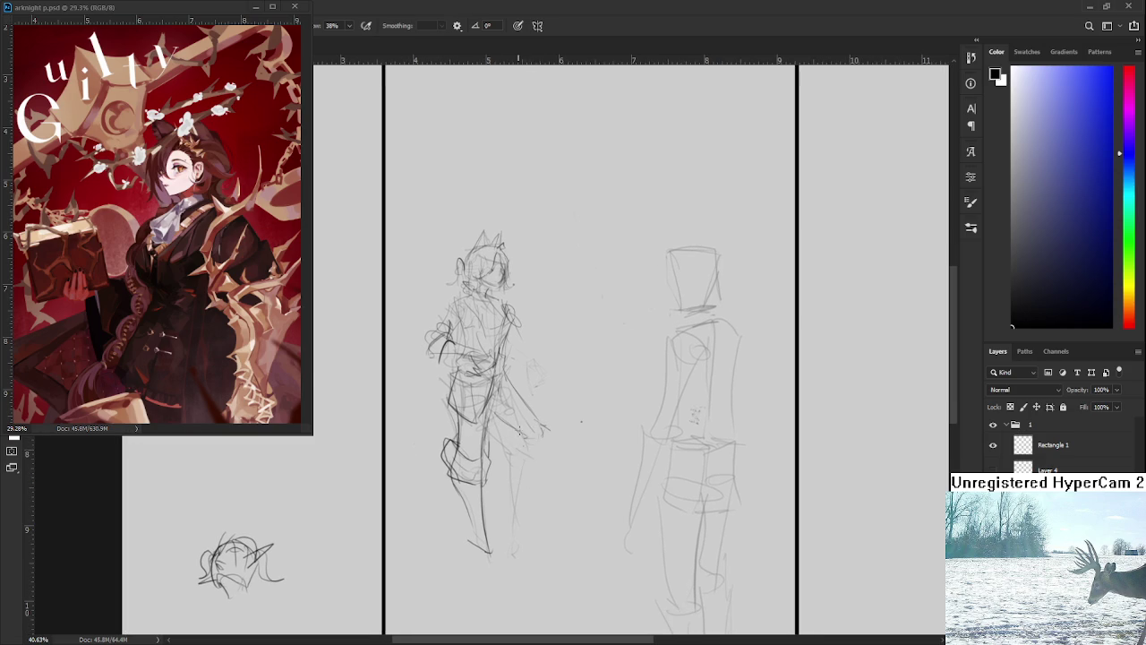
mouse_move(516, 431)
left_mouse_down()
mouse_move(507, 509)
mouse_move(523, 507)
left_mouse_up()
left_click_drag(543, 434, 525, 514)
left_click_drag(517, 440, 522, 516)
Try a knee line and a foot stroke, undo both, and zoom in to 49.16% near the arm.
mouse_move(527, 431)
left_mouse_down()
mouse_move(511, 440)
mouse_move(508, 473)
mouse_move(554, 428)
mouse_move(540, 473)
mouse_move(506, 458)
mouse_move(523, 423)
mouse_move(541, 464)
mouse_move(532, 444)
left_mouse_up()
key("ctrl+z")
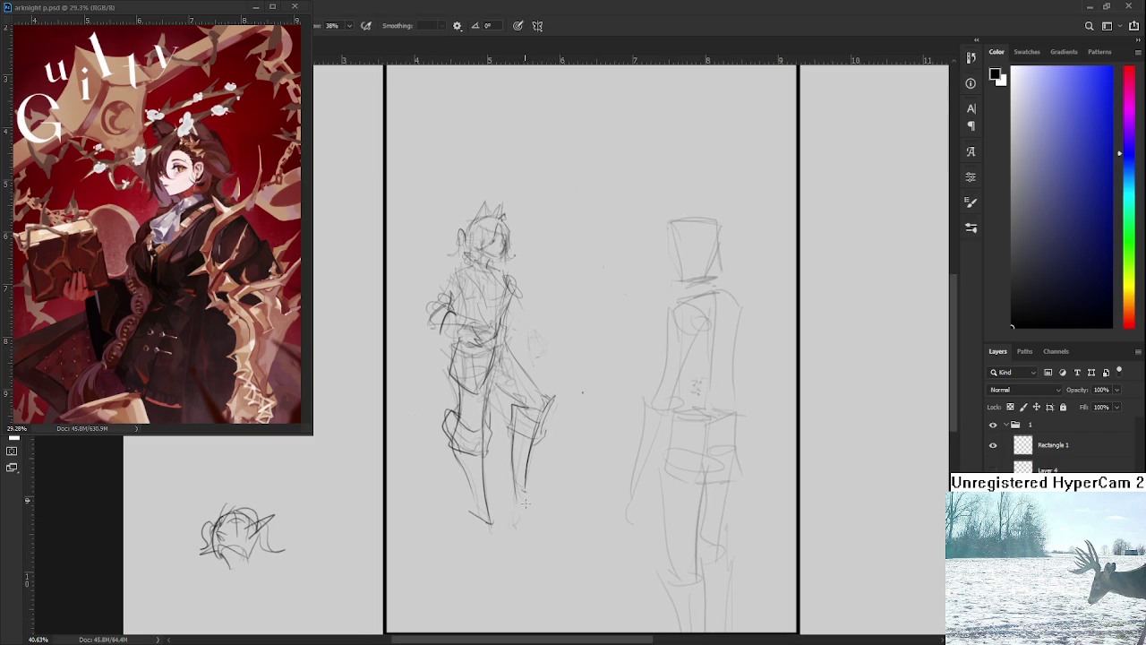
mouse_move(516, 502)
left_mouse_down()
mouse_move(537, 516)
mouse_move(504, 499)
mouse_move(487, 535)
mouse_move(499, 525)
left_mouse_up()
key("ctrl+z")
left_click_drag(538, 464, 556, 516)
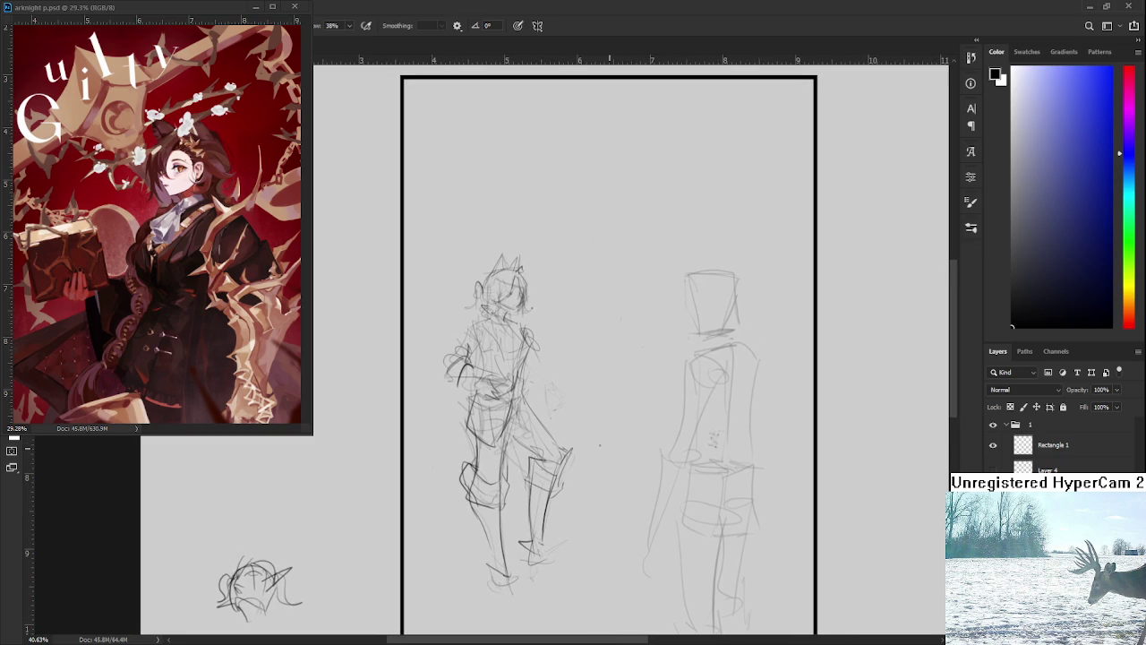
scroll(609, 448, "up", 2)
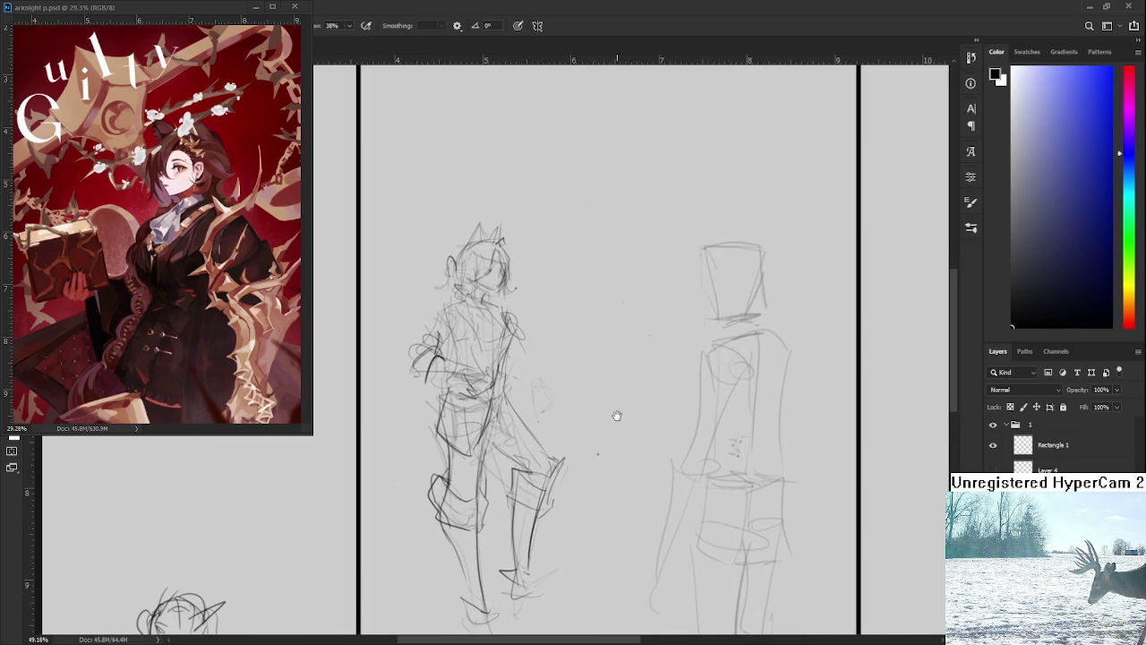
left_click_drag(535, 382, 572, 366)
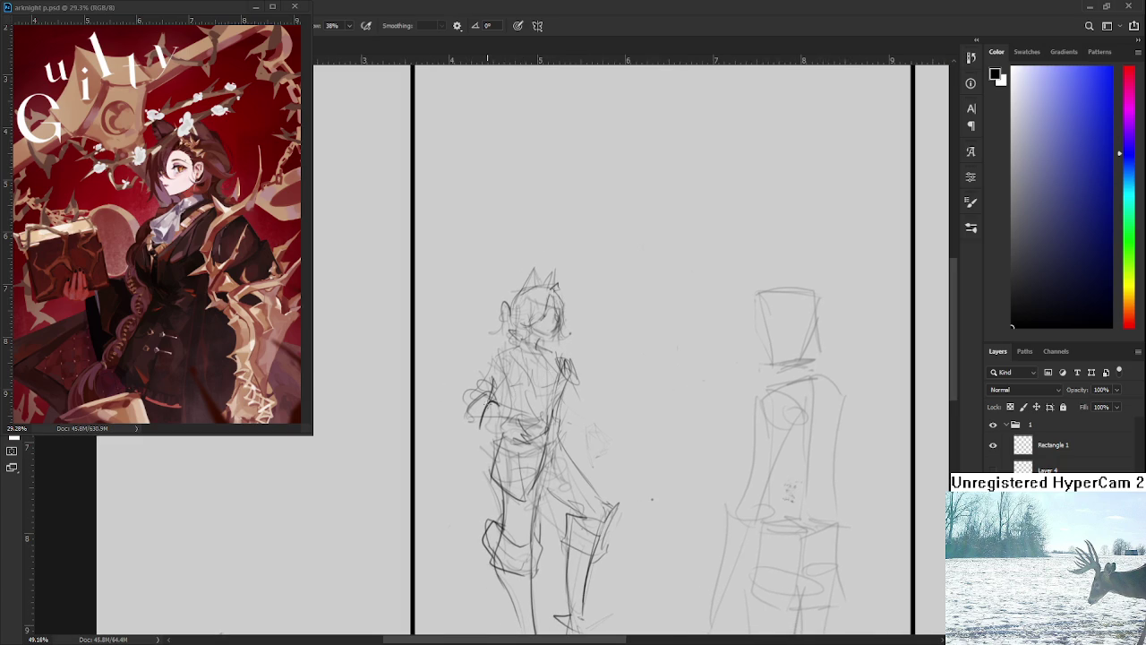
Paint darker strokes over the left figure's arm curve with the Brush at 38% flow.
mouse_move(482, 394)
left_mouse_down()
mouse_move(471, 423)
mouse_move(491, 434)
mouse_move(509, 413)
left_mouse_up()
Zoom out to view the whole framed sketch, then zoom in on the right figure's head.
scroll(651, 499, "down", 2)
scroll(600, 524, "down", 1)
left_click_drag(599, 524, 588, 439)
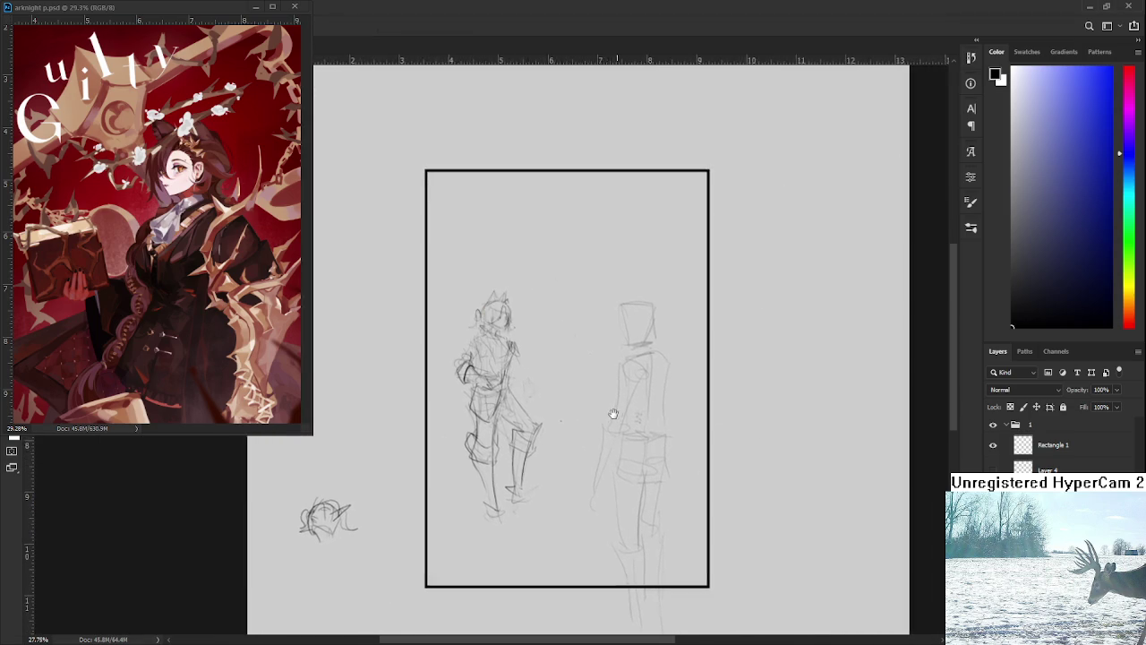
scroll(574, 403, "up", 1)
scroll(553, 373, "up", 2)
scroll(553, 373, "up", 1)
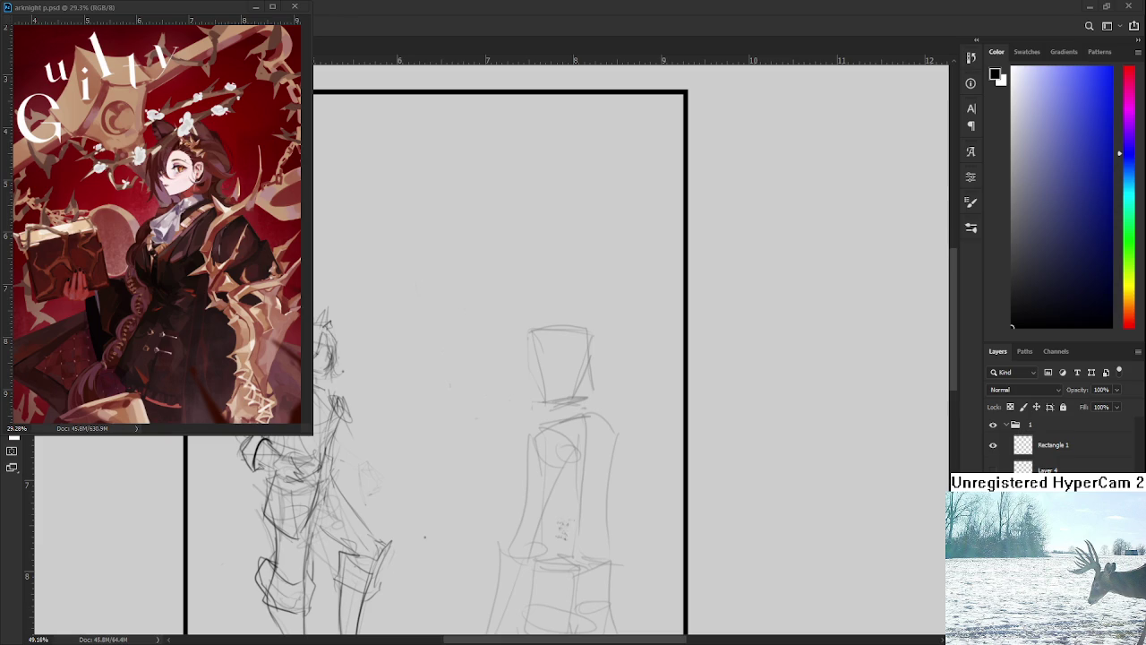
scroll(609, 396, "up", 2)
Draw the rounded top of the right figure's head, extend it to the jaw, and add an inner line.
left_click_drag(513, 335, 527, 404)
key("ctrl+z")
mouse_move(535, 328)
left_mouse_down()
mouse_move(517, 333)
mouse_move(586, 347)
left_mouse_up()
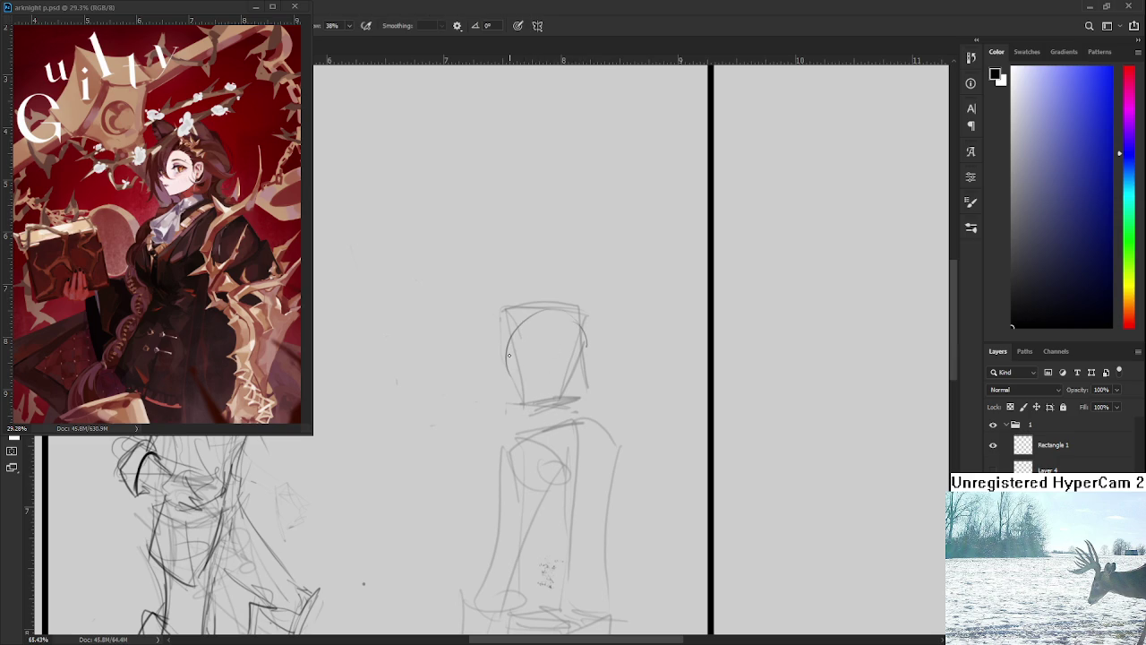
mouse_move(508, 370)
left_mouse_down()
mouse_move(515, 396)
mouse_move(556, 400)
mouse_move(547, 409)
left_mouse_up()
left_click_drag(528, 361, 518, 370)
scroll(524, 394, "up", 2)
scroll(523, 394, "up", 2)
Draw the right figure's chin line with two short strokes.
key("e")
key("b")
left_click_drag(519, 397, 538, 394)
key("alt")
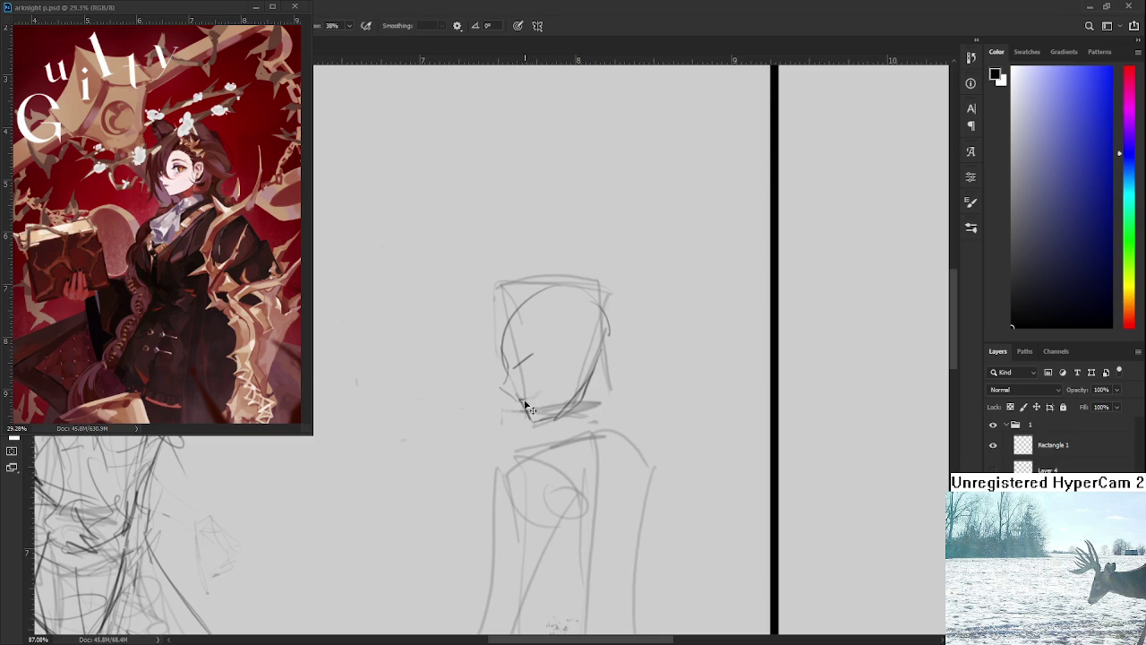
key("e")
key("alt")
key("b")
left_click_drag(523, 399, 542, 391)
Add small face marks, a curved eye stroke, and short strokes near the chin.
key("e")
key("b")
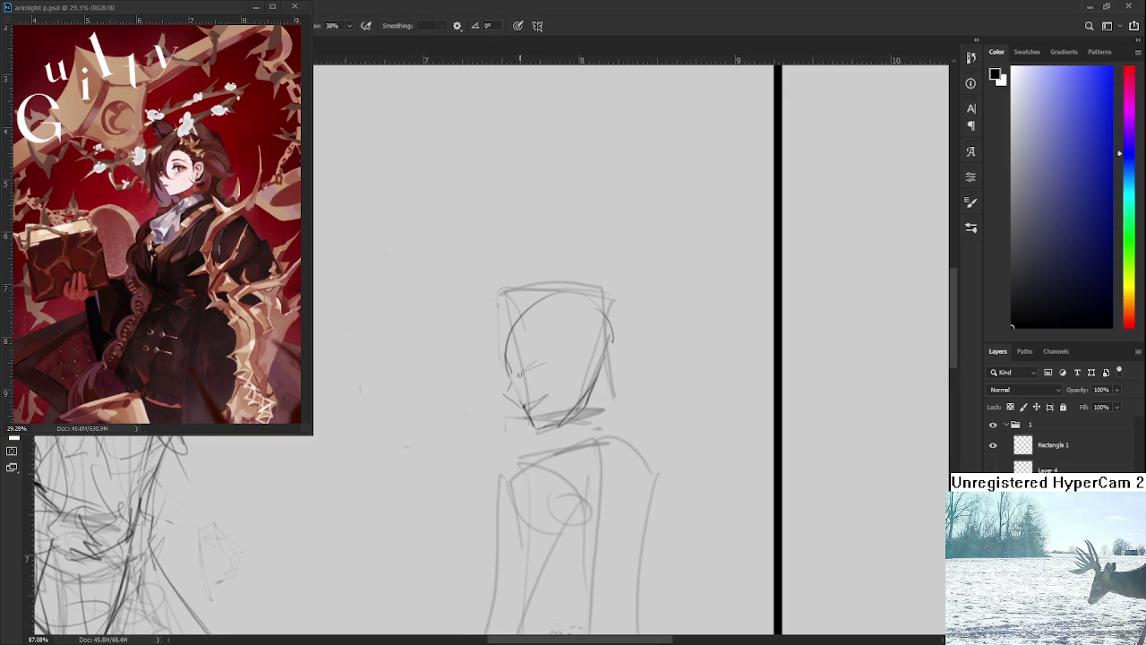
mouse_move(543, 368)
left_mouse_down()
mouse_move(530, 378)
mouse_move(539, 372)
left_mouse_up()
key("e")
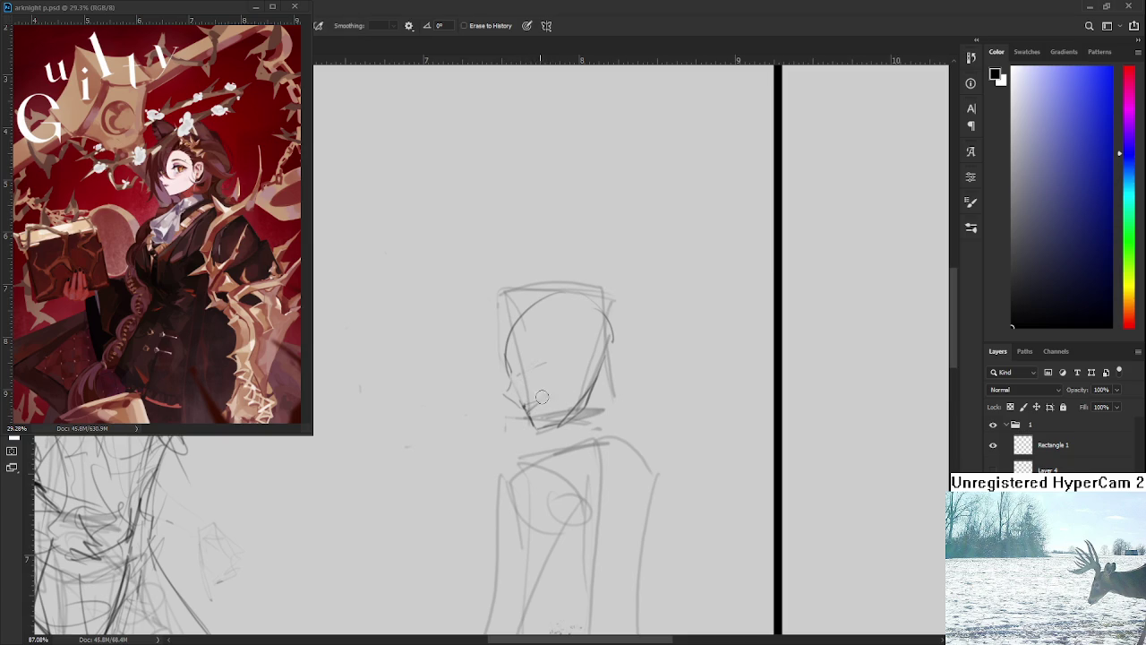
key("b")
left_click_drag(507, 377, 537, 367)
key("e")
key("b")
mouse_move(534, 412)
left_mouse_down()
mouse_move(530, 391)
mouse_move(535, 407)
left_mouse_up()
Sketch the left side of the head and add hair strokes along its right edge and top.
scroll(529, 347, "down", 2)
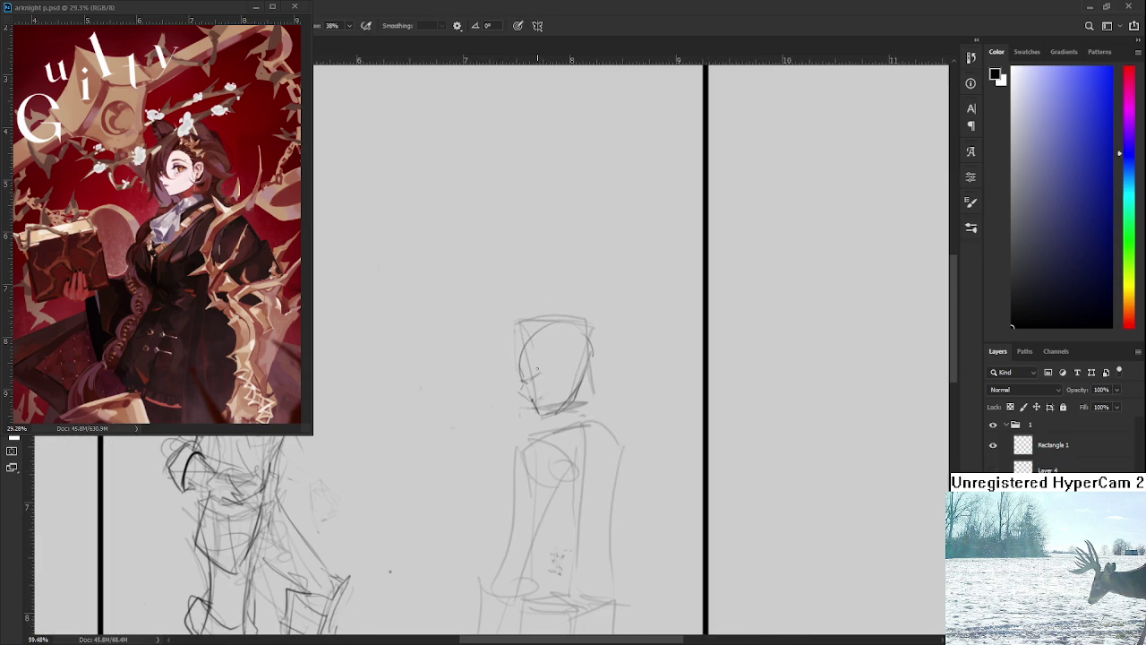
mouse_move(491, 336)
left_mouse_down()
mouse_move(503, 381)
mouse_move(509, 337)
mouse_move(508, 378)
mouse_move(514, 351)
mouse_move(556, 367)
left_mouse_up()
key("ctrl+z")
left_click_drag(569, 328, 572, 350)
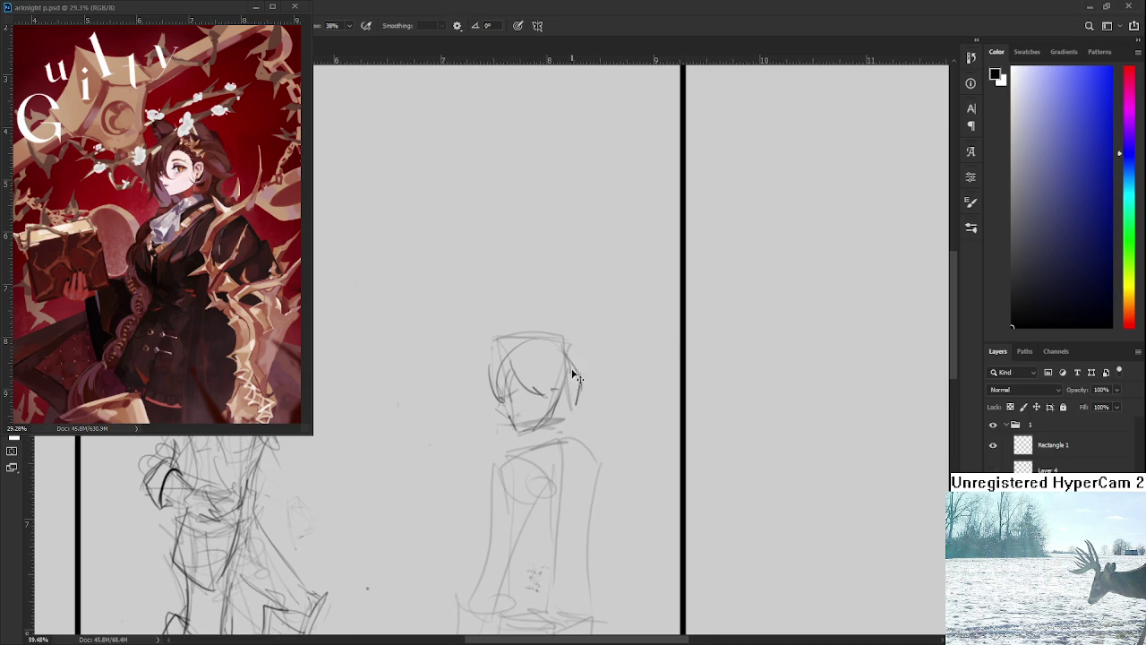
mouse_move(577, 399)
left_mouse_down()
mouse_move(602, 385)
mouse_move(542, 370)
left_mouse_up()
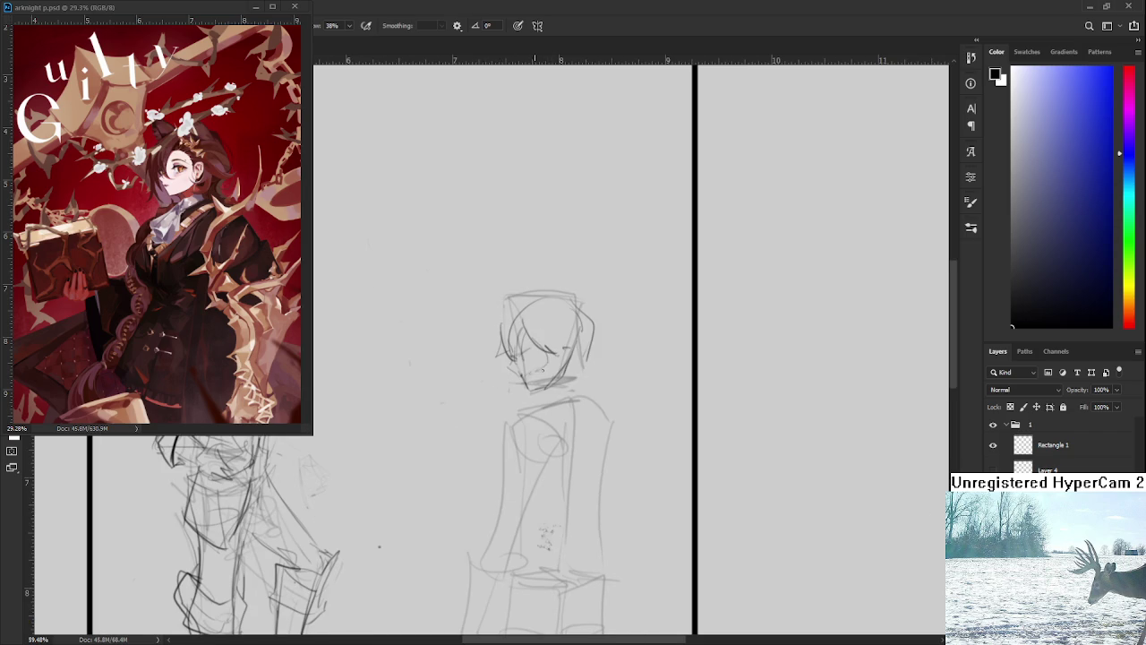
left_click_drag(579, 360, 587, 382)
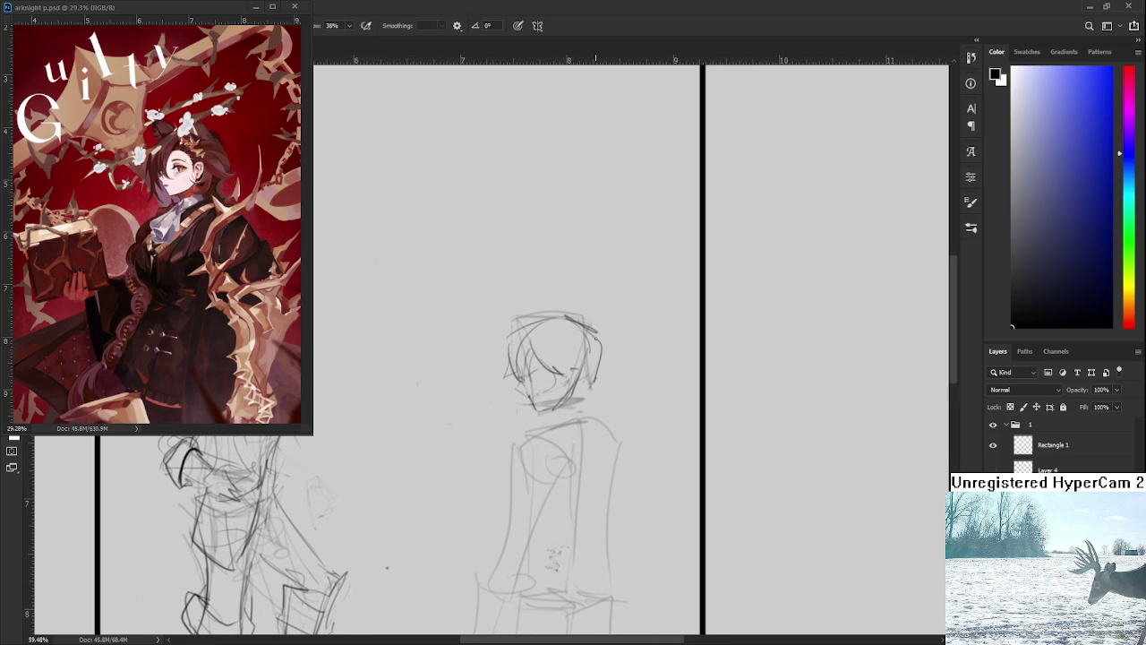
left_click_drag(595, 351, 600, 383)
mouse_move(577, 314)
left_mouse_down()
mouse_move(545, 310)
mouse_move(575, 308)
left_mouse_up()
scroll(590, 340, "down", 3)
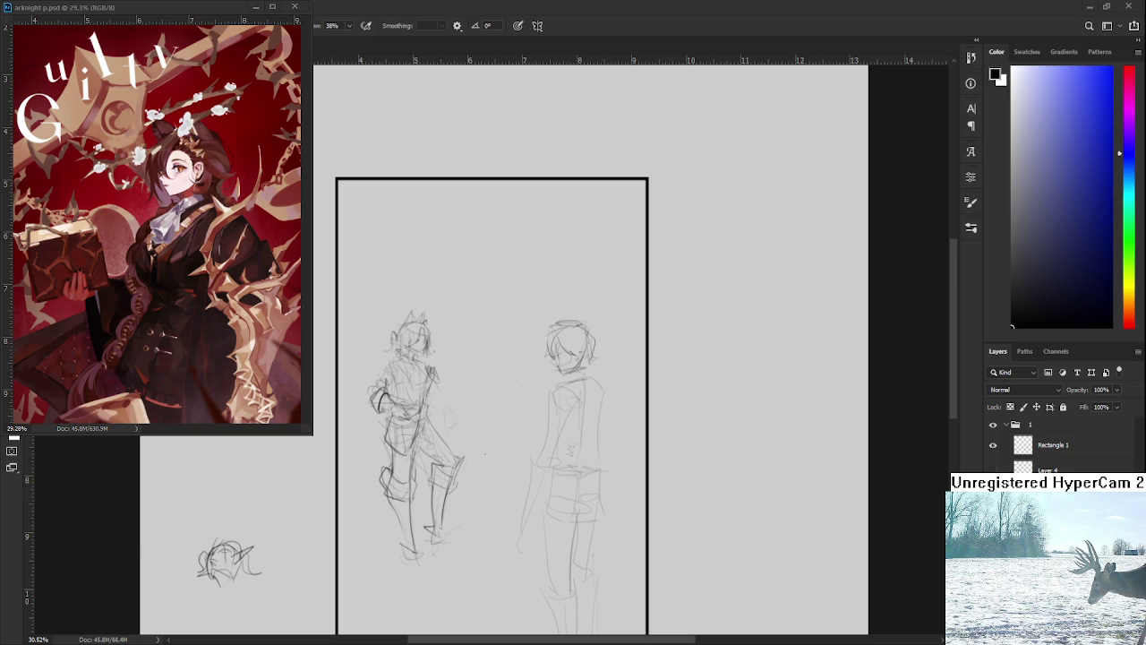
Redraw the right figure's chin and neck, then curve in its back and shoulder.
scroll(609, 401, "up", 2)
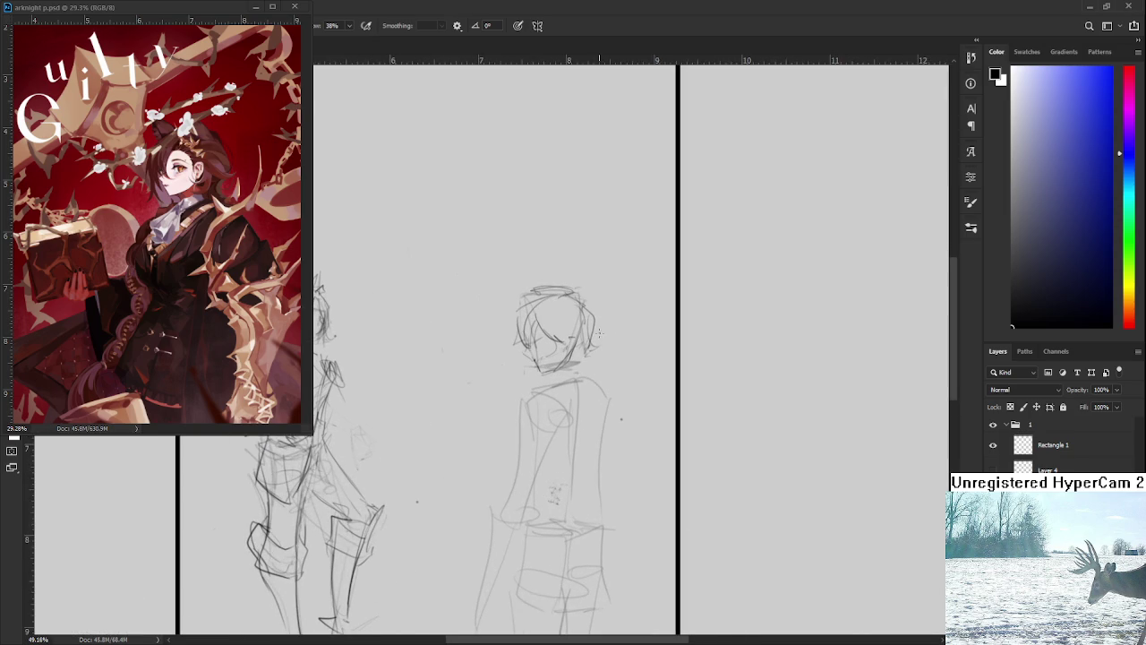
left_click_drag(584, 344, 591, 332)
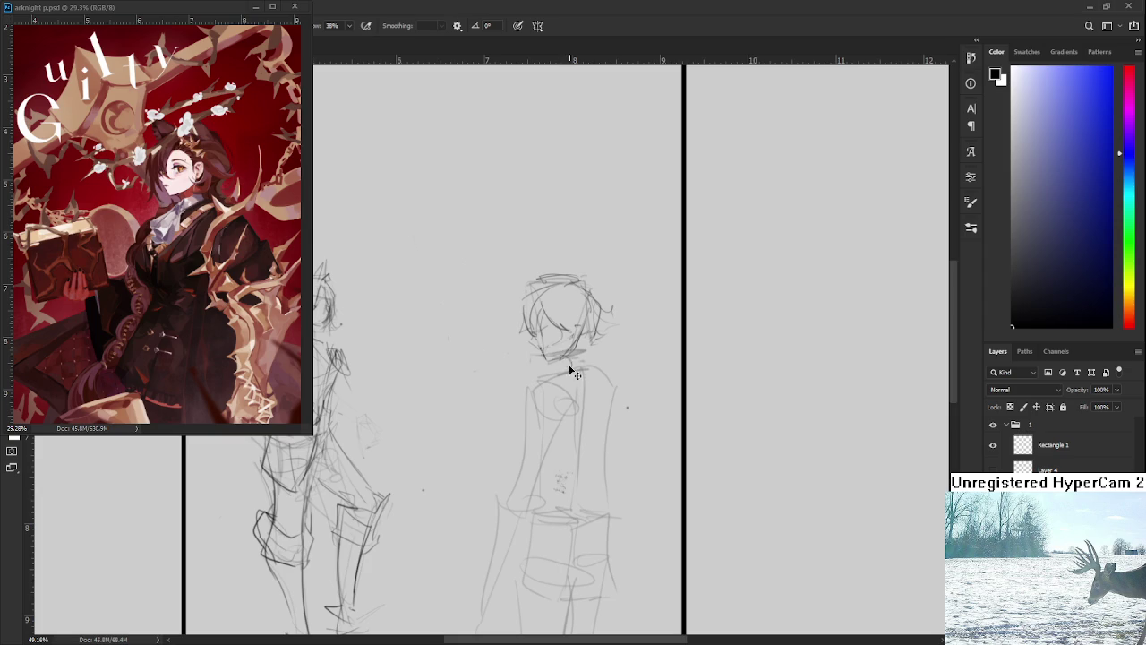
left_click_drag(586, 338, 534, 389)
mouse_move(573, 369)
left_mouse_down()
mouse_move(586, 469)
mouse_move(599, 464)
left_mouse_up()
key("ctrl+z")
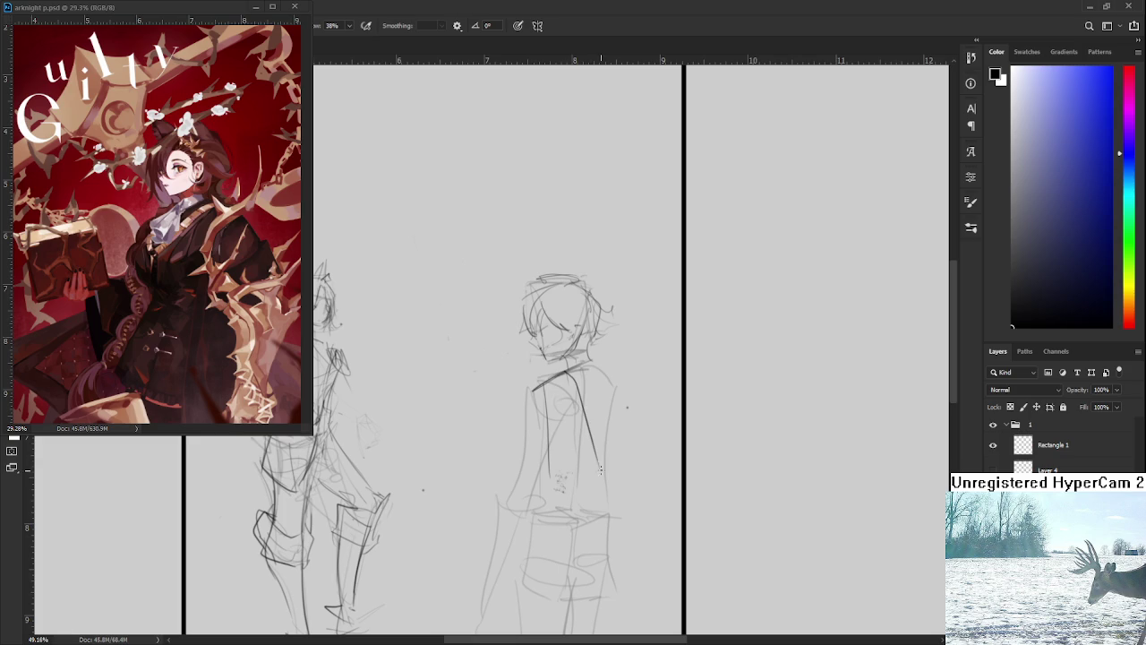
left_click_drag(594, 360, 627, 437)
left_click_drag(573, 385, 584, 462)
left_click_drag(596, 362, 632, 462)
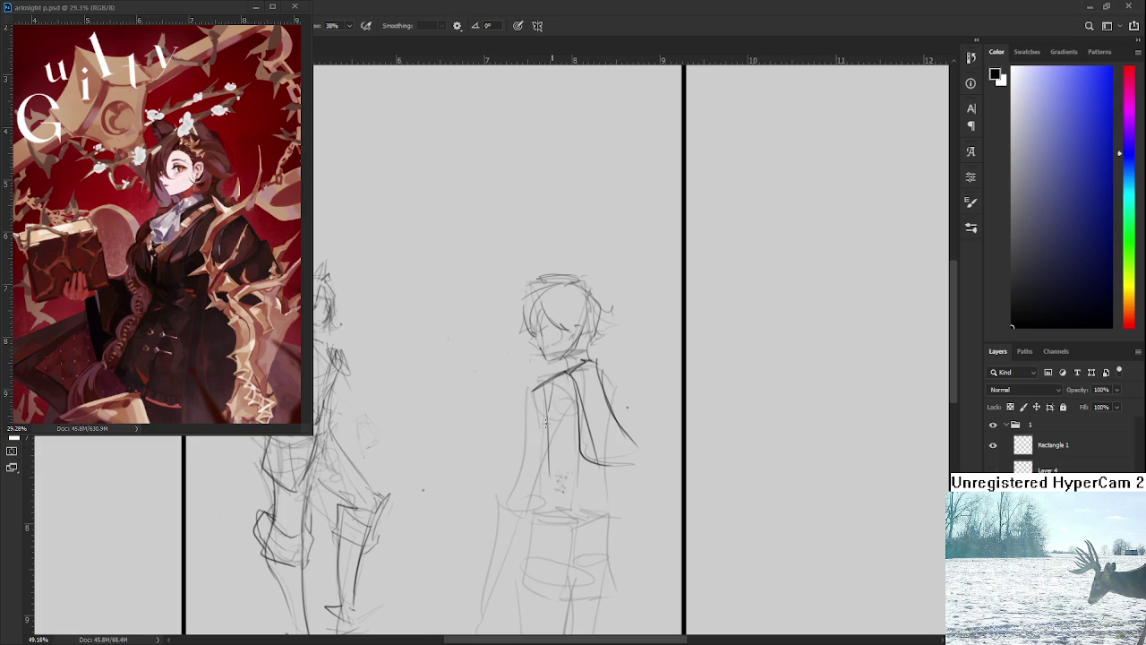
Sketch down the figure's torso and hips and block in the shorts as a box.
left_click_drag(556, 374, 549, 351)
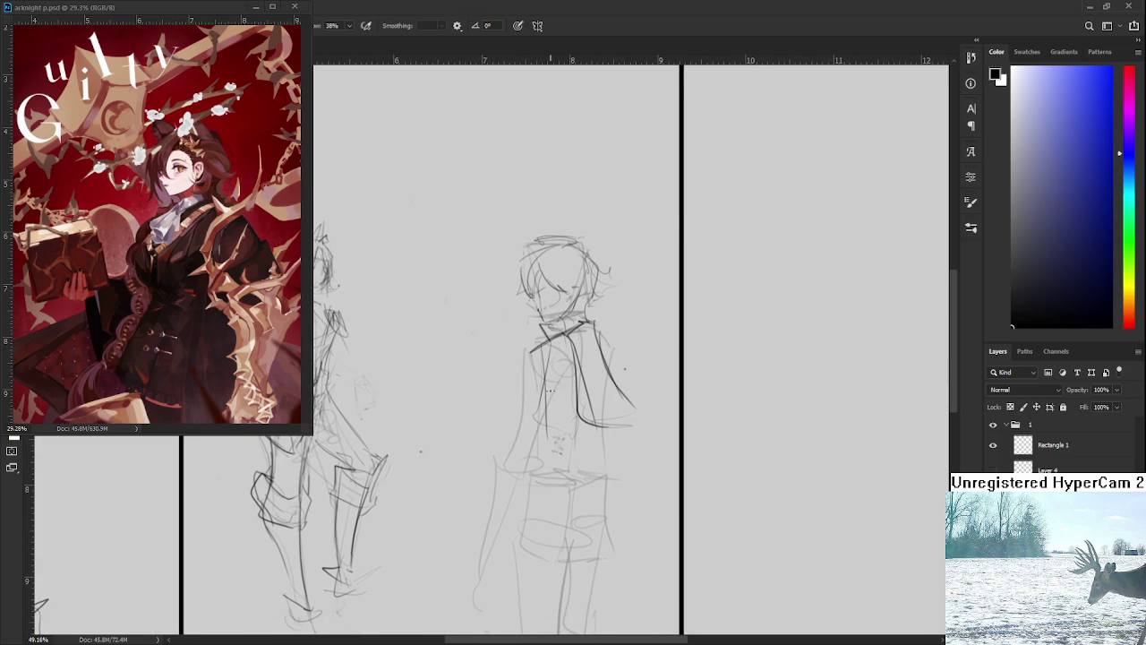
left_click_drag(554, 414, 533, 396)
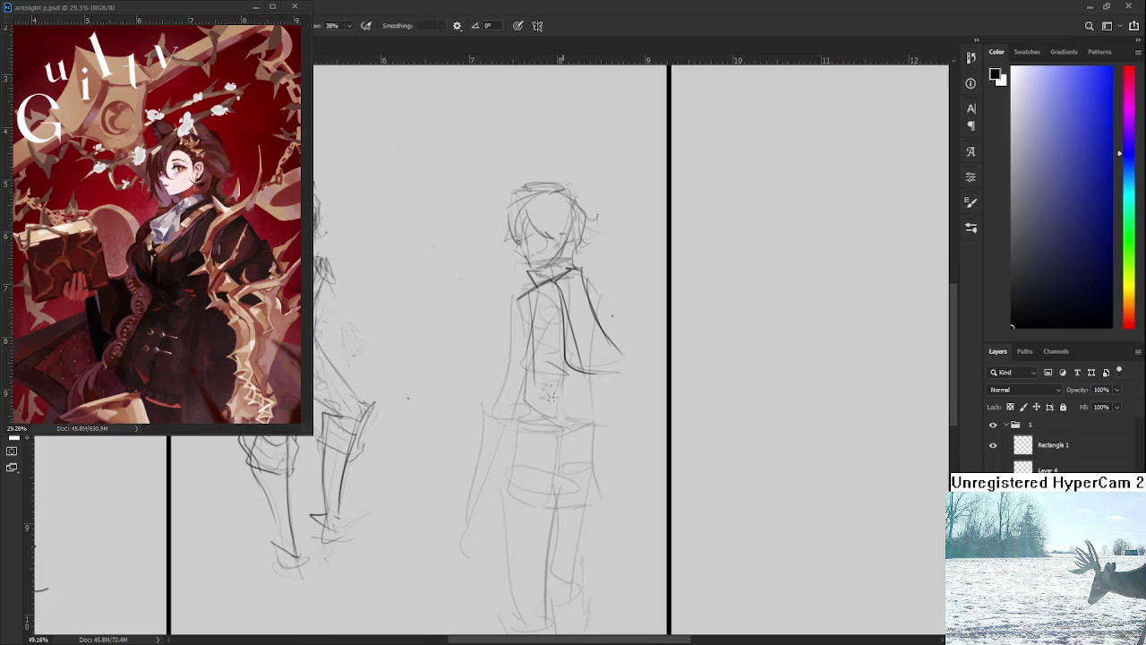
mouse_move(512, 300)
left_mouse_down()
mouse_move(525, 421)
mouse_move(594, 407)
left_mouse_up()
key("ctrl+z")
scroll(520, 412, "down", 1)
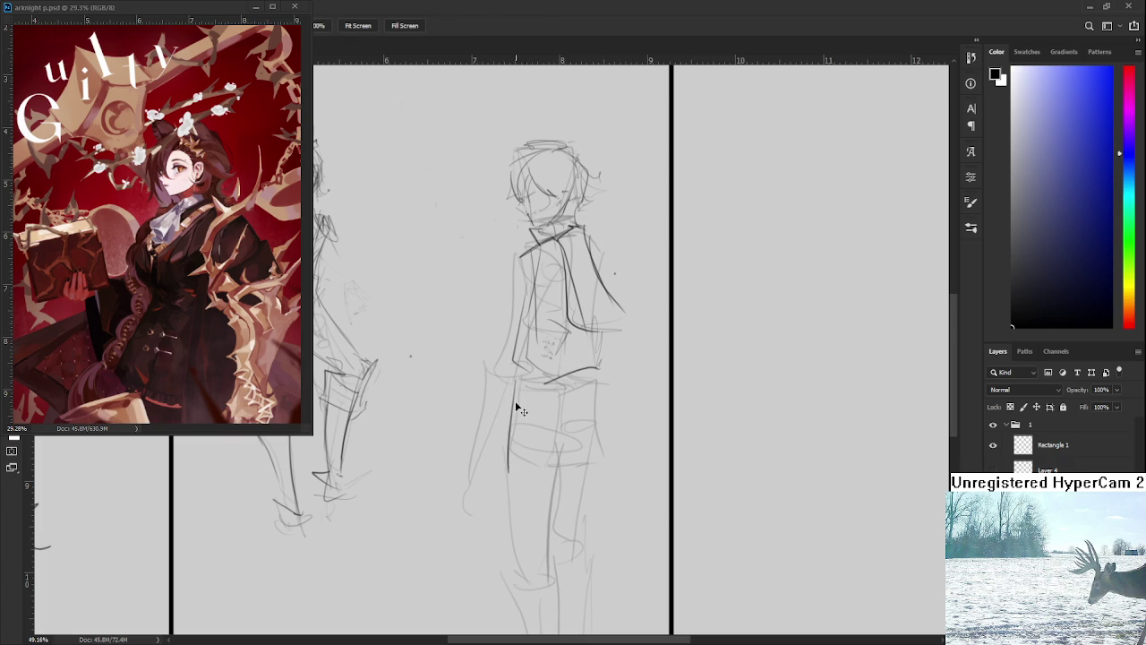
mouse_move(521, 382)
left_mouse_down()
mouse_move(525, 457)
mouse_move(512, 466)
mouse_move(568, 401)
mouse_move(564, 458)
left_mouse_up()
key("ctrl+z")
left_click_drag(516, 415, 554, 489)
left_click_drag(503, 449, 527, 477)
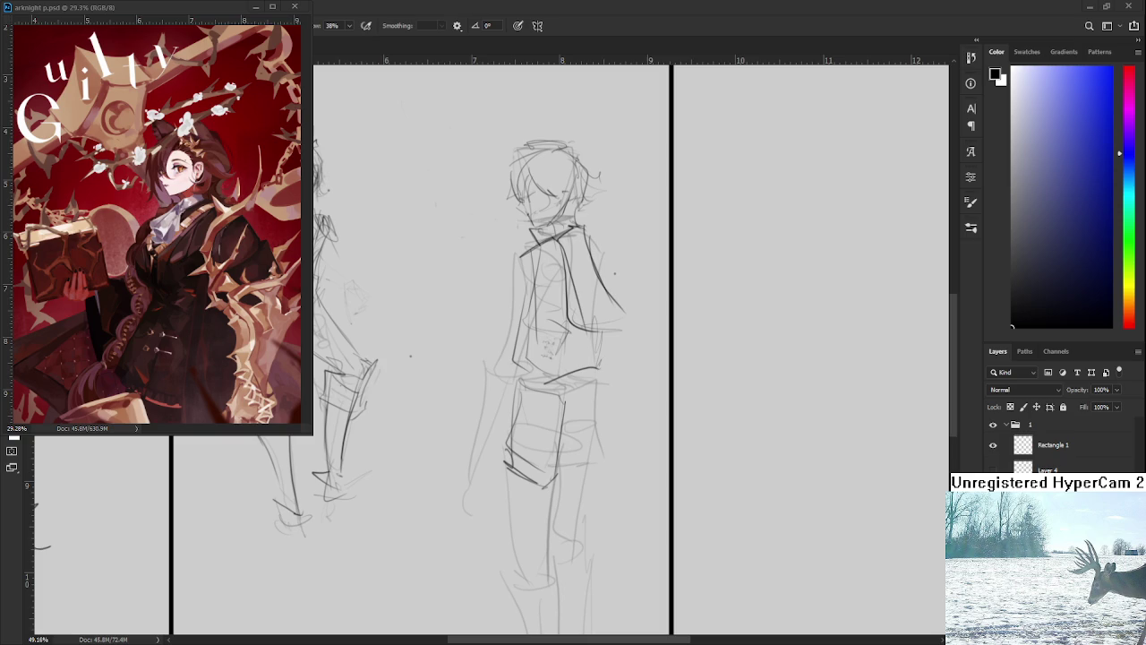
Darken the shorts' left and right edges and their hem.
mouse_move(522, 387)
left_mouse_down()
mouse_move(502, 458)
mouse_move(535, 488)
mouse_move(553, 481)
left_mouse_up()
left_click_drag(569, 394, 559, 474)
mouse_move(588, 388)
left_mouse_down()
mouse_move(596, 432)
mouse_move(582, 469)
left_mouse_up()
left_click_drag(583, 467, 561, 476)
left_click_drag(595, 441, 587, 462)
key("ctrl+z")
key("ctrl+z")
key("ctrl+z")
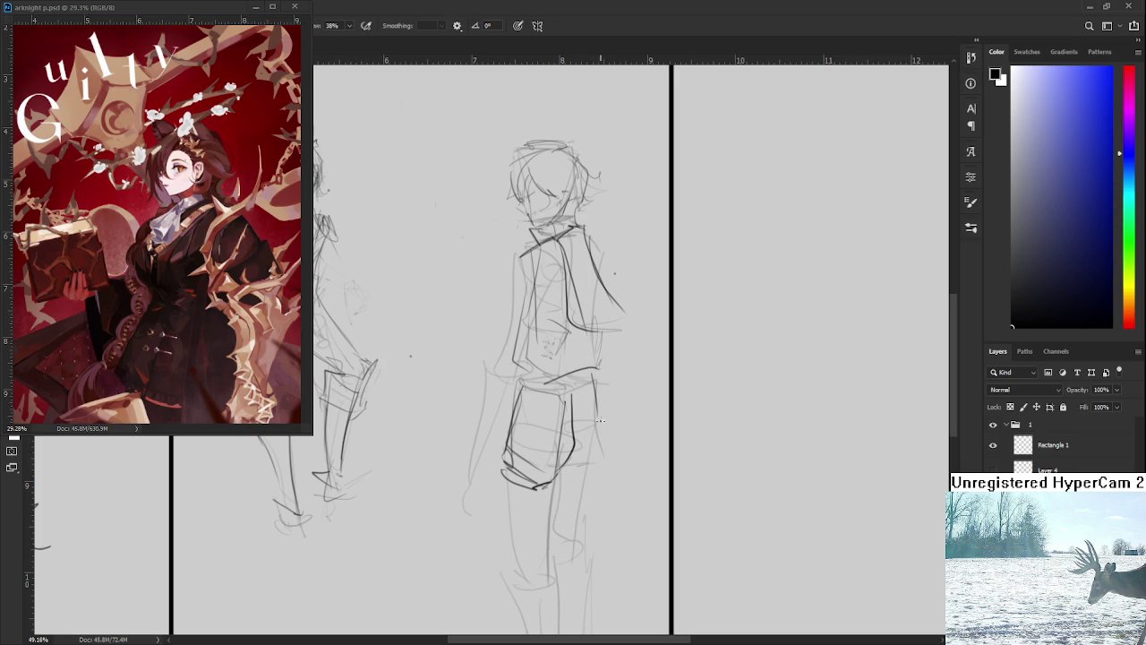
mouse_move(603, 412)
left_mouse_down()
mouse_move(592, 465)
mouse_move(590, 456)
mouse_move(562, 474)
mouse_move(564, 464)
left_mouse_up()
Erase stray lines inside the shorts and redraw the waistband darker.
key("e")
mouse_move(562, 403)
left_mouse_down()
mouse_move(562, 448)
mouse_move(556, 401)
mouse_move(512, 439)
left_mouse_up()
key("b")
mouse_move(507, 385)
left_mouse_down()
mouse_move(503, 457)
mouse_move(521, 381)
mouse_move(510, 397)
mouse_move(577, 400)
mouse_move(518, 394)
mouse_move(566, 388)
left_mouse_up()
key("ctrl+z")
mouse_move(561, 390)
left_mouse_down()
mouse_move(587, 366)
mouse_move(556, 405)
left_mouse_up()
scroll(566, 422, "down", 2)
scroll(566, 422, "down", 2)
scroll(566, 423, "up", 3)
key("e")
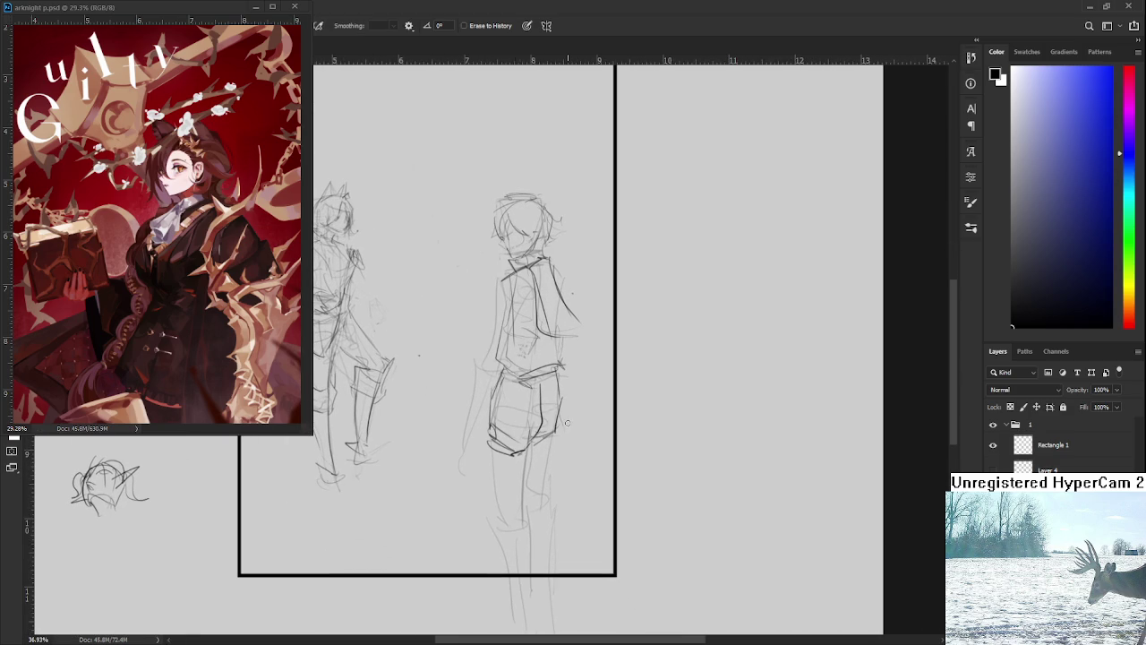
mouse_move(500, 452)
left_mouse_down()
mouse_move(521, 453)
mouse_move(499, 423)
mouse_move(490, 457)
left_mouse_up()
key("b")
left_click_drag(516, 399, 515, 466)
key("ctrl+z")
key("ctrl+z")
mouse_move(487, 399)
left_mouse_down()
mouse_move(498, 483)
mouse_move(517, 437)
mouse_move(512, 496)
mouse_move(522, 415)
mouse_move(516, 491)
left_mouse_up()
key("ctrl+z")
key("ctrl+z")
key("ctrl+z")
key("ctrl+z")
key("ctrl+z")
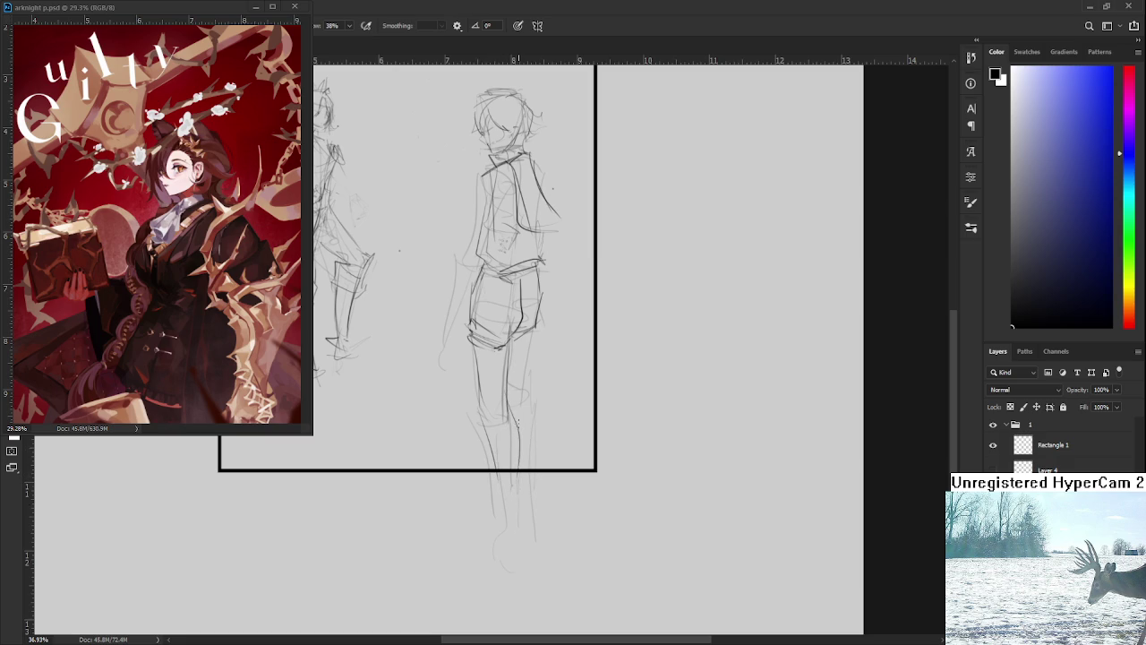
left_click_drag(523, 374, 519, 459)
left_click_drag(529, 405, 540, 472)
key("ctrl+z")
key("ctrl+z")
left_click_drag(534, 414, 532, 477)
mouse_move(535, 376)
left_mouse_down()
mouse_move(530, 475)
mouse_move(515, 489)
mouse_move(526, 514)
left_mouse_up()
key("ctrl+z")
key("ctrl+z")
key("ctrl+z")
key("ctrl+z")
left_click_drag(535, 467, 551, 566)
left_click_drag(518, 497, 534, 578)
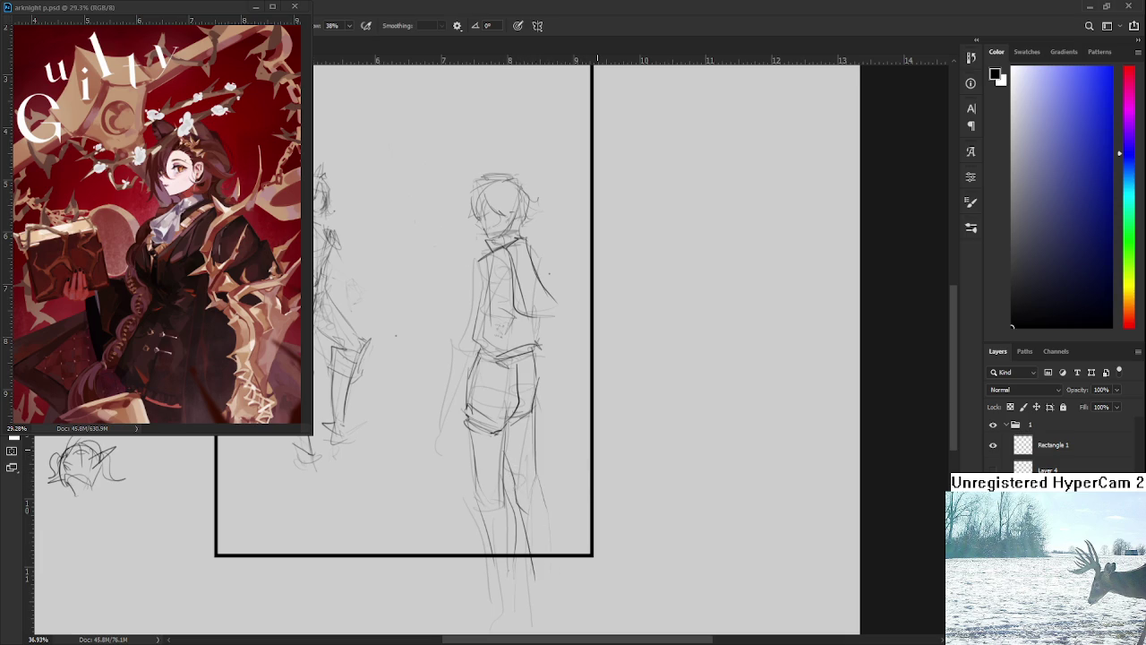
scroll(593, 435, "down", 3)
scroll(571, 446, "up", 3)
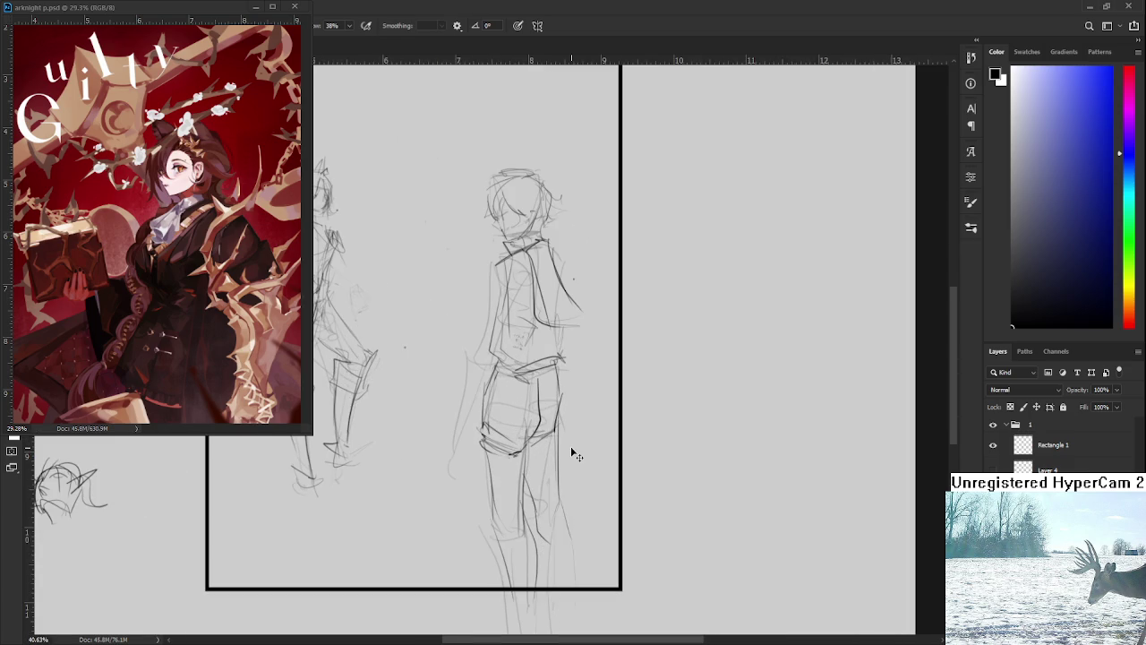
left_click_drag(570, 446, 555, 419)
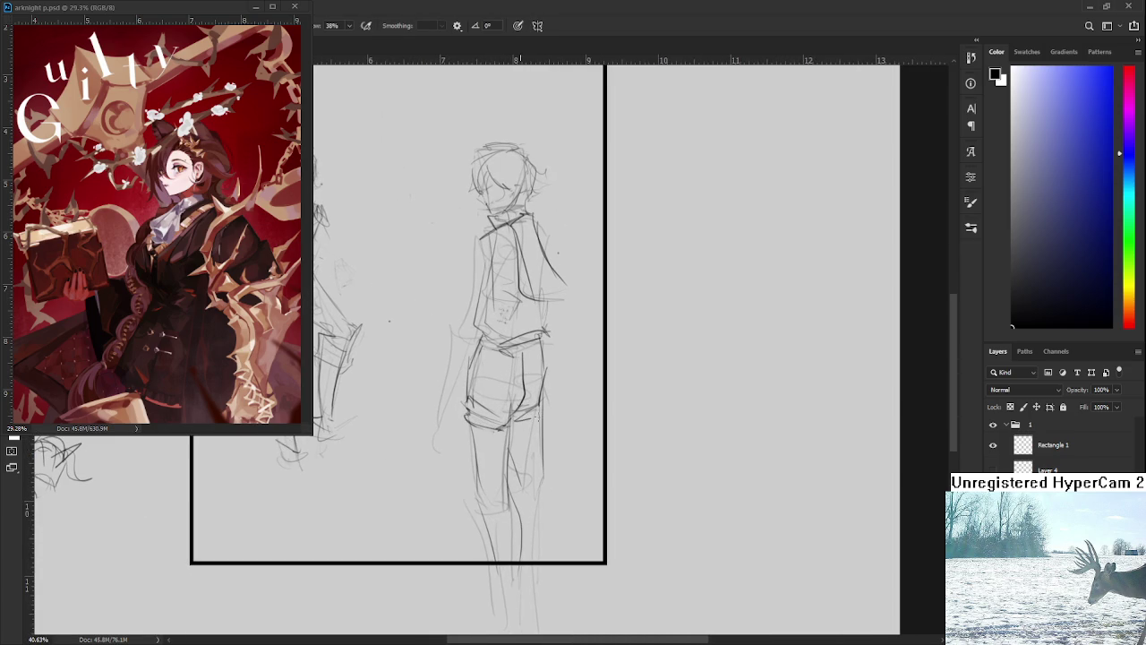
left_click_drag(531, 431, 515, 404)
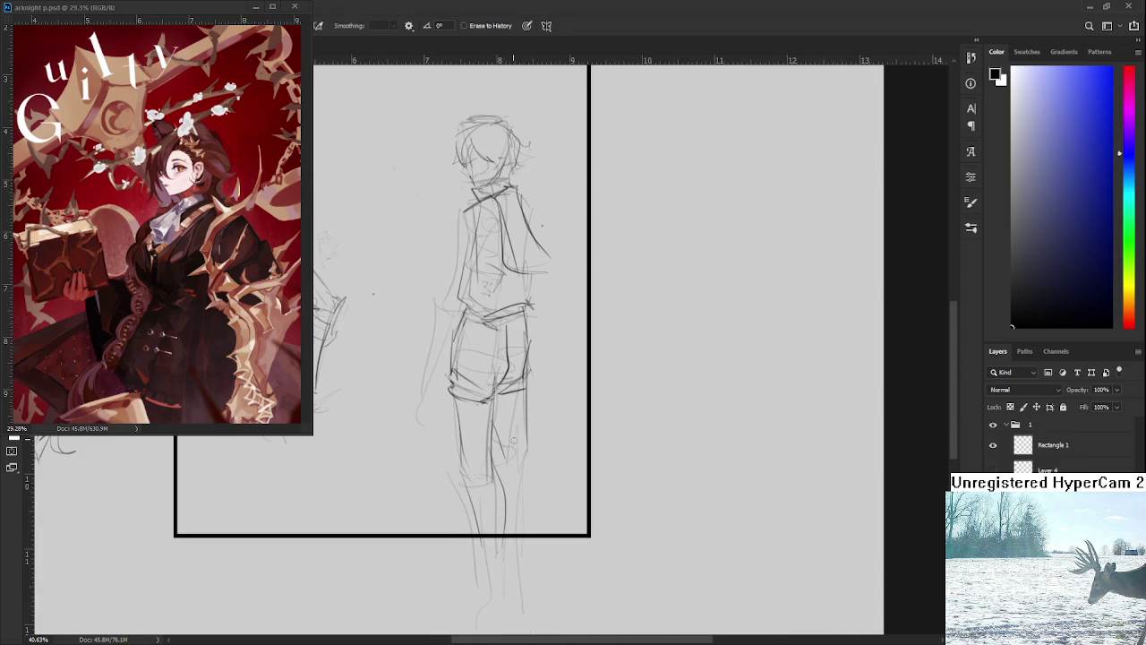
key("e")
Redraw the right figure's leg and lower-leg outline.
scroll(551, 426, "down", 3)
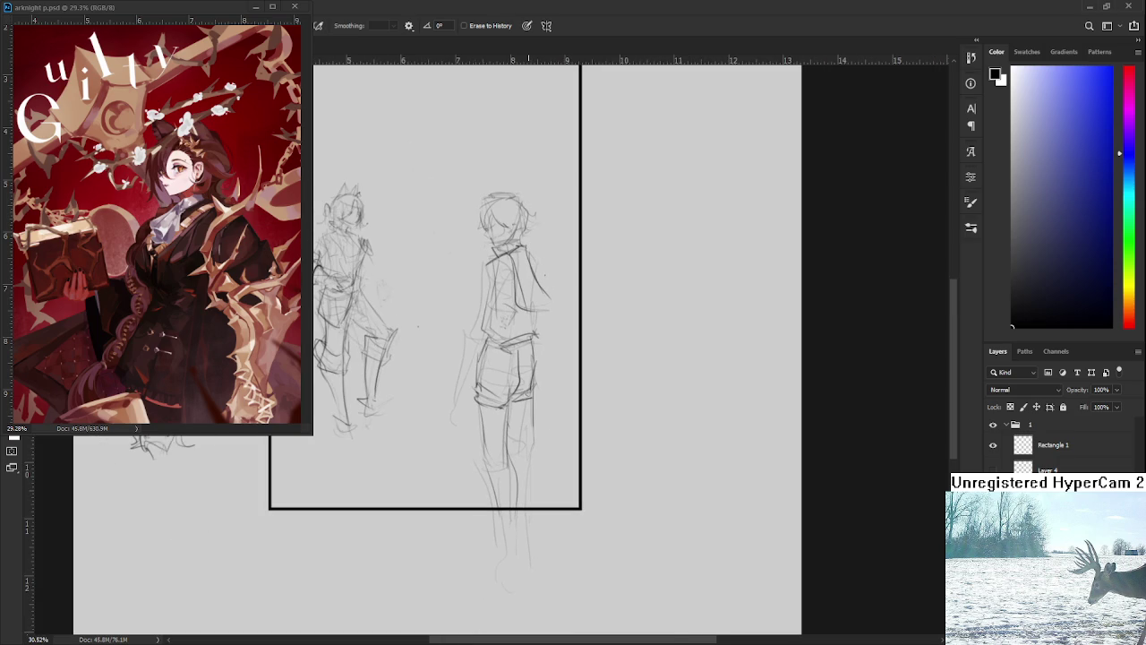
key("b")
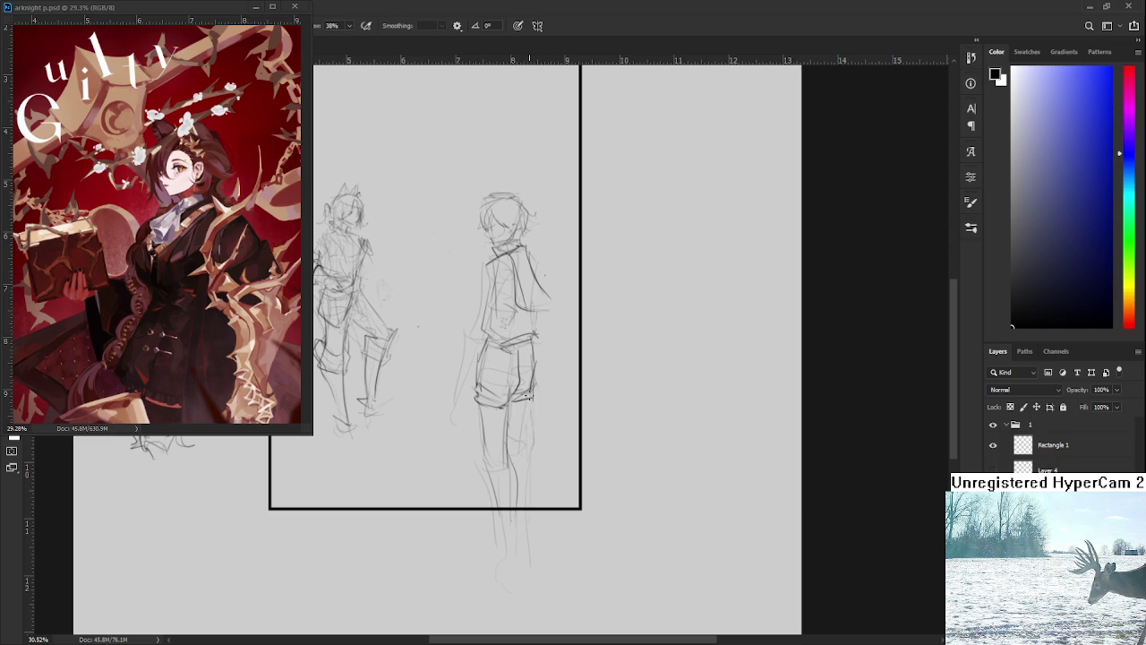
left_click_drag(530, 401, 521, 448)
left_click_drag(527, 466, 532, 498)
left_click_drag(534, 430, 526, 498)
Zoom in on the right figure and add pencil strokes at its shoulder.
scroll(525, 499, "down", 5)
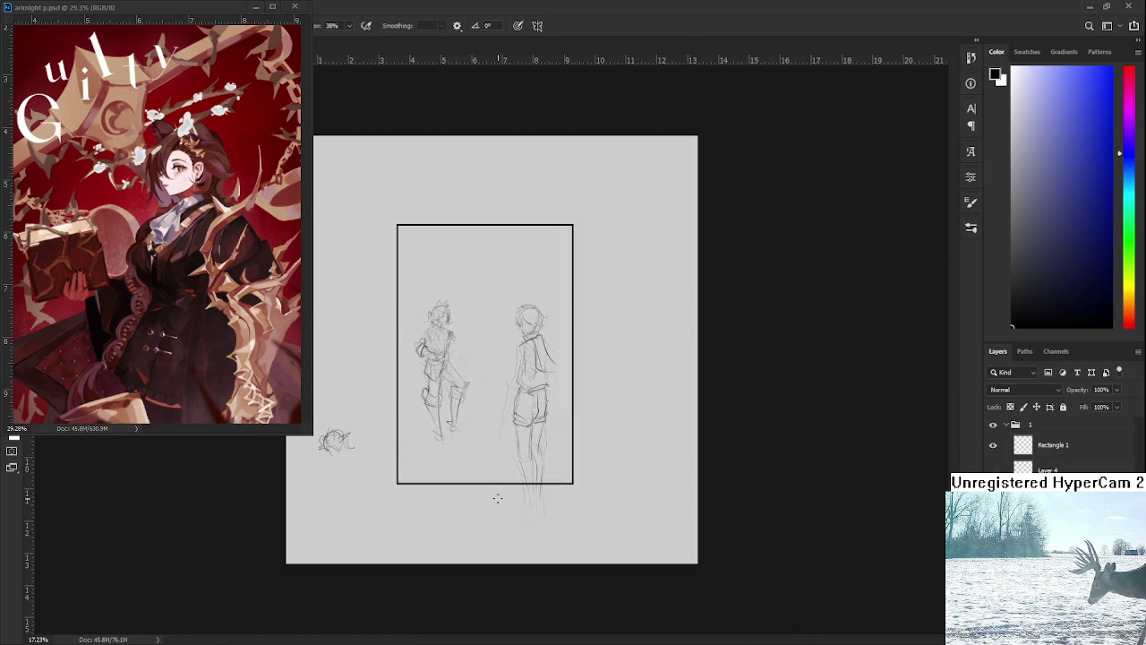
scroll(528, 403, "up", 3)
scroll(530, 401, "up", 1)
scroll(535, 400, "up", 1)
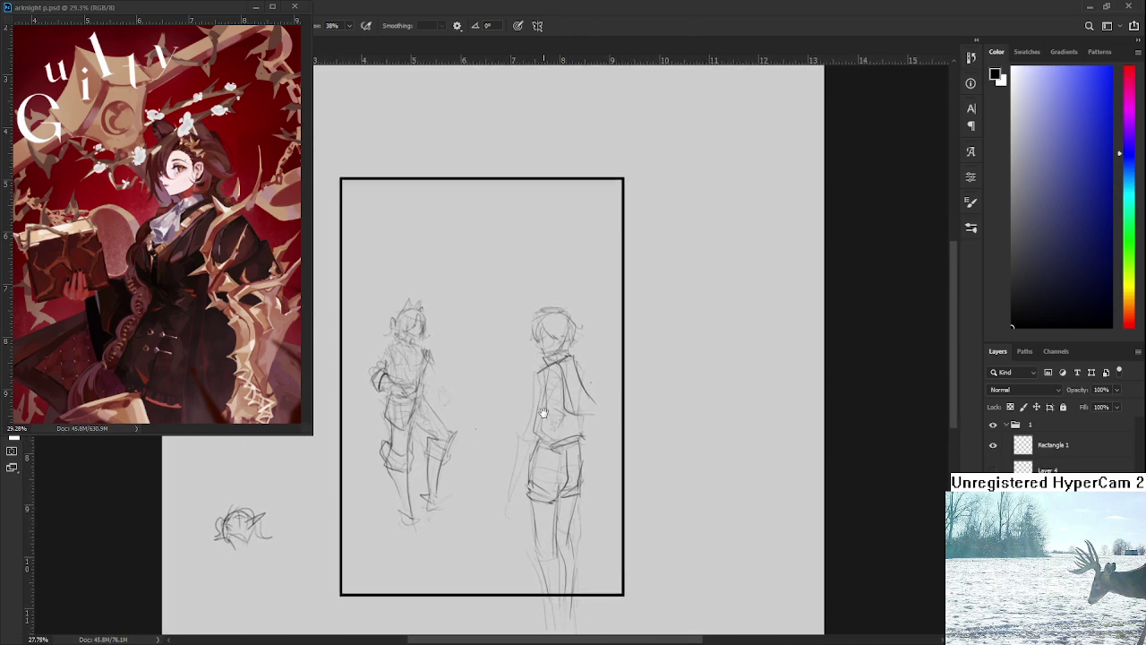
scroll(542, 399, "down", 1)
left_click_drag(542, 400, 566, 403)
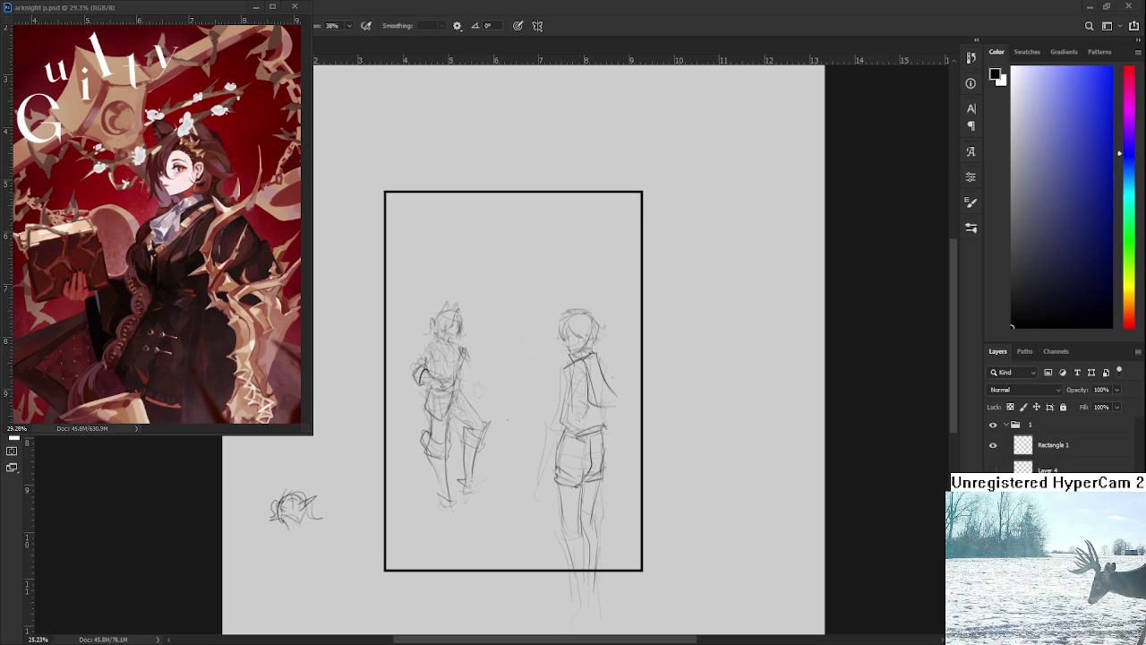
scroll(583, 445, "up", 1, "alt")
scroll(583, 445, "up", 1, "alt")
scroll(555, 433, "up", 1, "alt")
scroll(555, 434, "up", 1, "alt")
mouse_move(560, 343)
left_mouse_down()
mouse_move(518, 385)
mouse_move(523, 403)
left_mouse_up()
Undo stray strokes and redraw the lines of the right figure's hand.
key("ctrl+z")
key("ctrl+z")
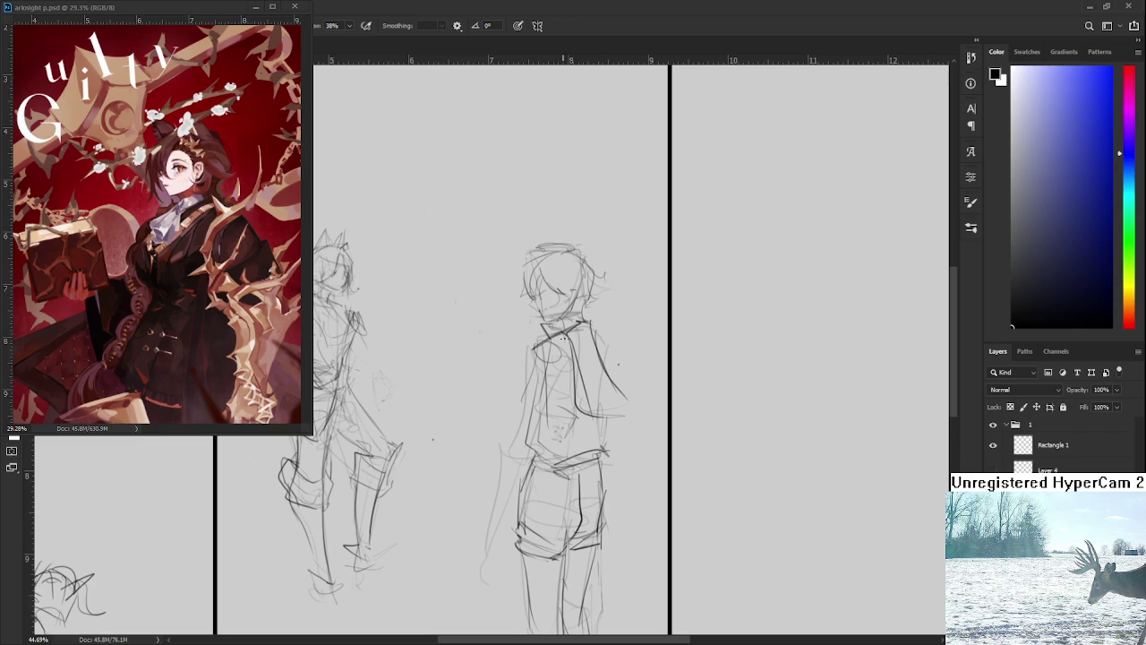
left_click_drag(564, 338, 585, 337)
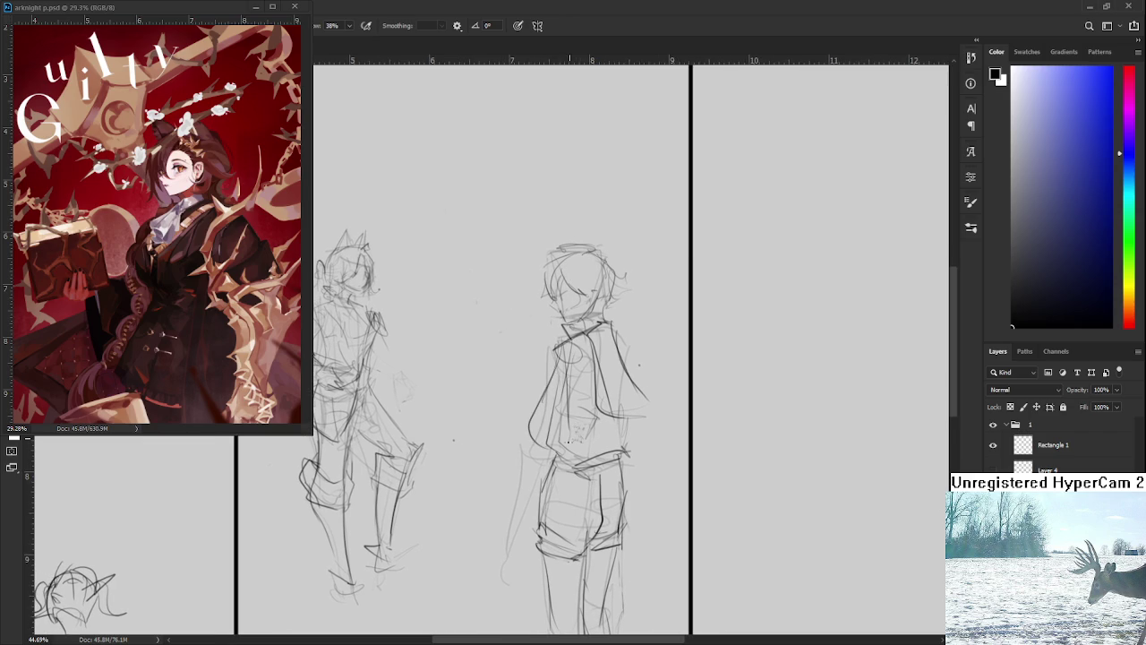
left_click_drag(569, 442, 573, 415)
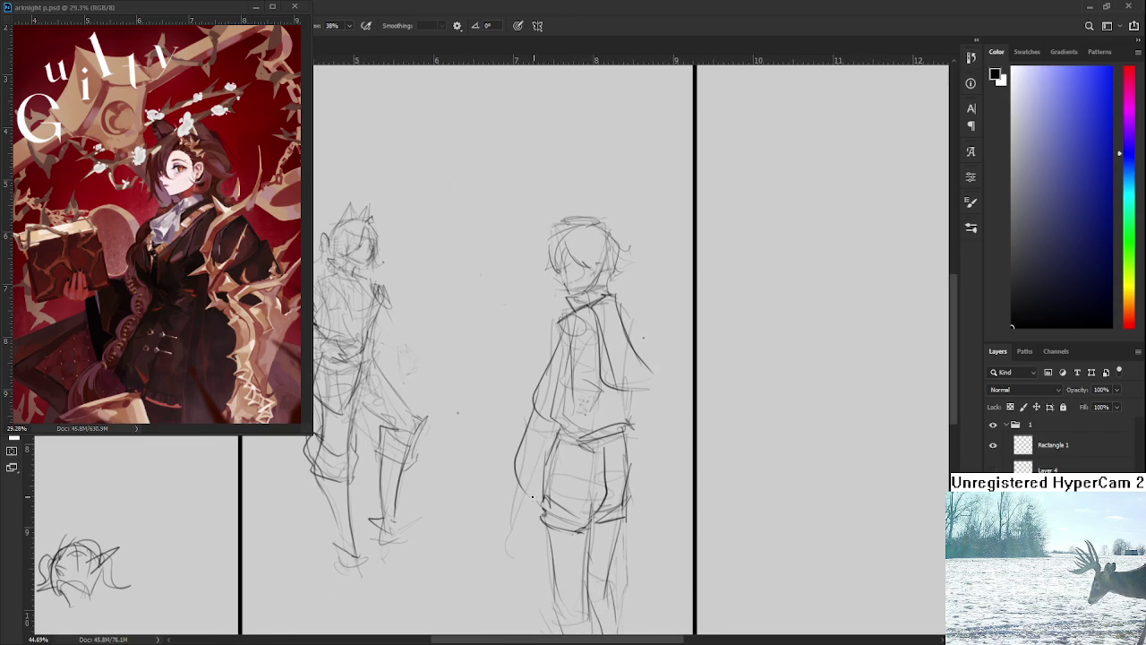
mouse_move(518, 509)
left_mouse_down()
mouse_move(520, 467)
mouse_move(543, 523)
mouse_move(521, 532)
left_mouse_up()
key("ctrl+z")
key("ctrl+z")
left_click_drag(526, 491, 521, 527)
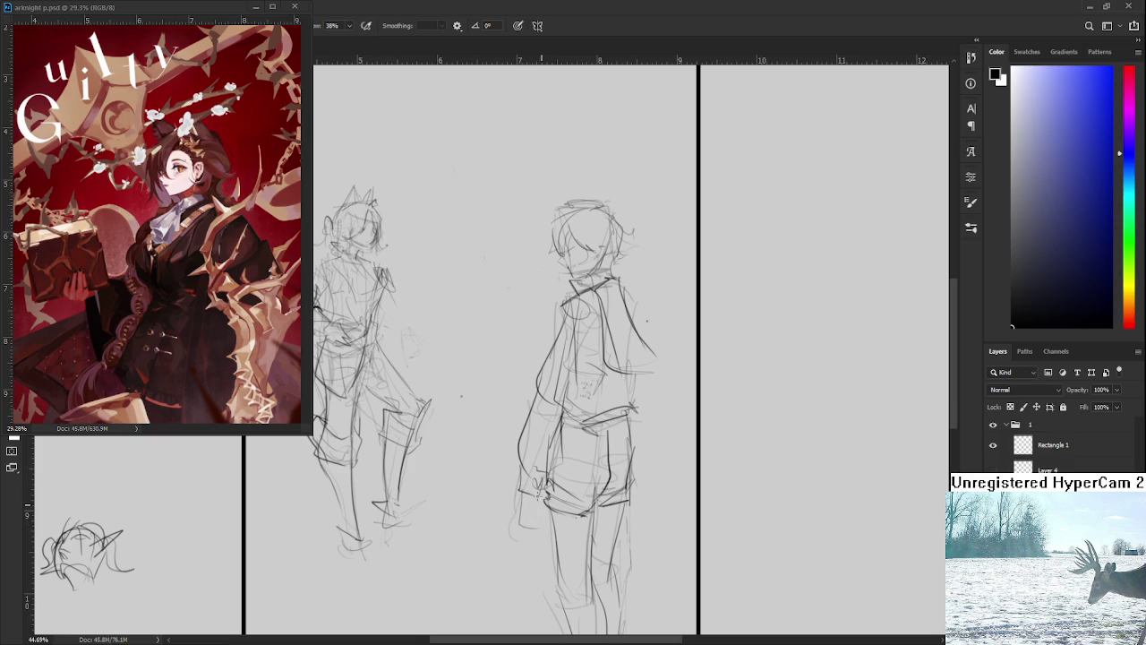
mouse_move(546, 484)
left_mouse_down()
mouse_move(524, 570)
mouse_move(523, 557)
left_mouse_up()
Add shoulder and arm strokes and two long curves down the figure's right side.
left_click_drag(587, 382, 609, 444)
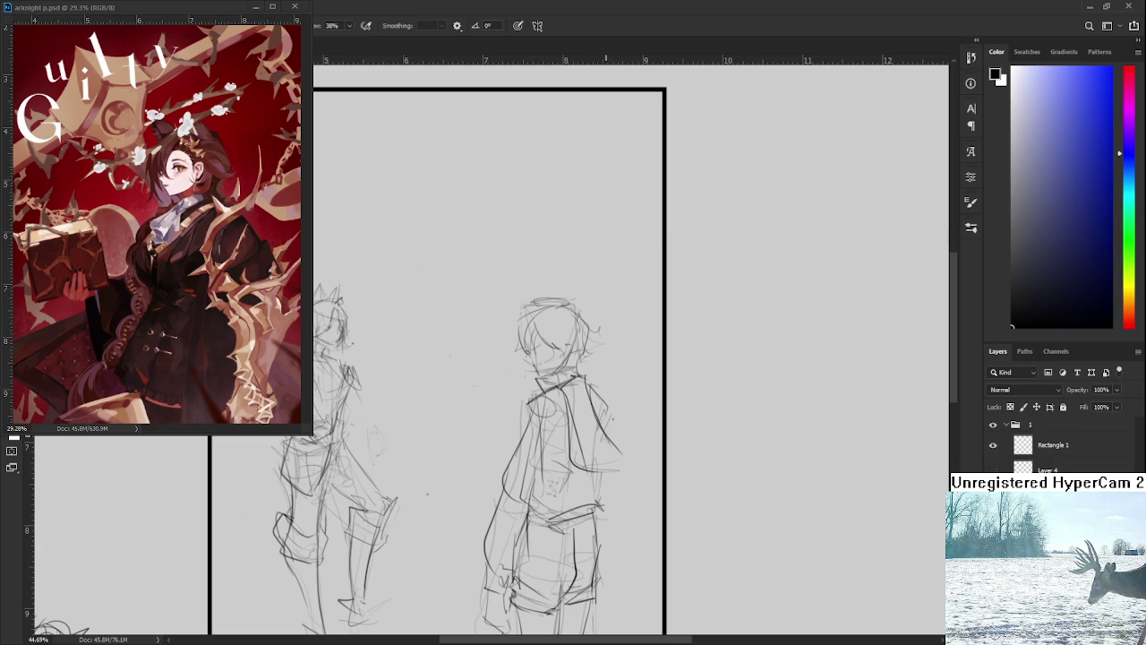
scroll(592, 421, "down", 2)
scroll(592, 420, "down", 2)
scroll(592, 421, "down", 1)
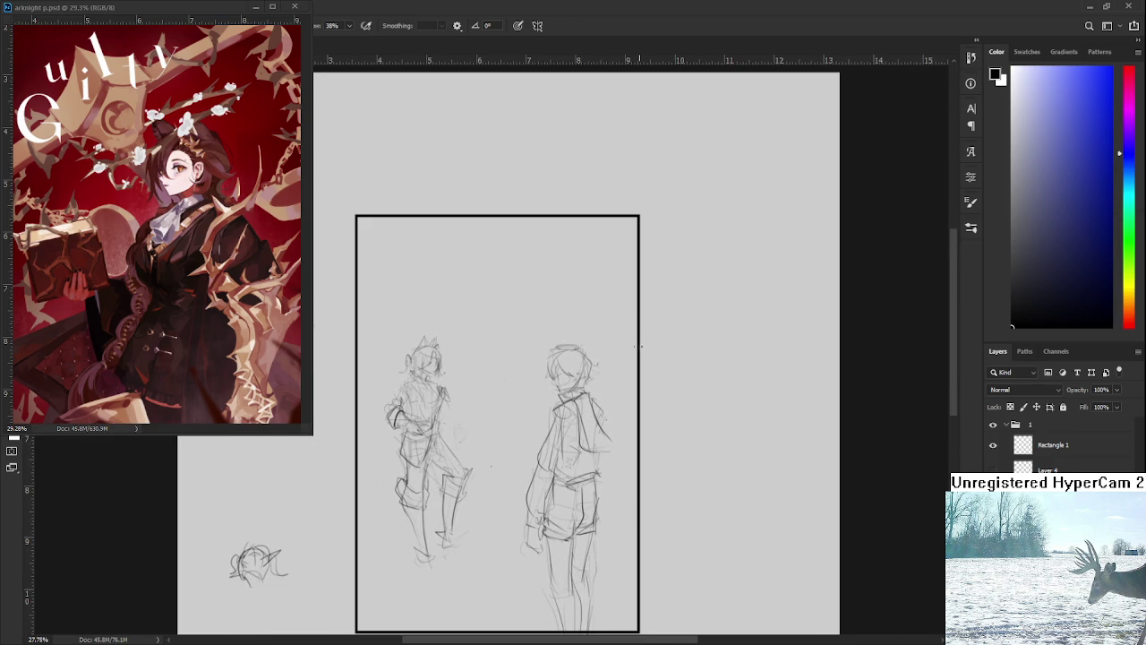
left_click_drag(590, 403, 592, 385)
left_click_drag(610, 325, 599, 518)
key("ctrl+minus")
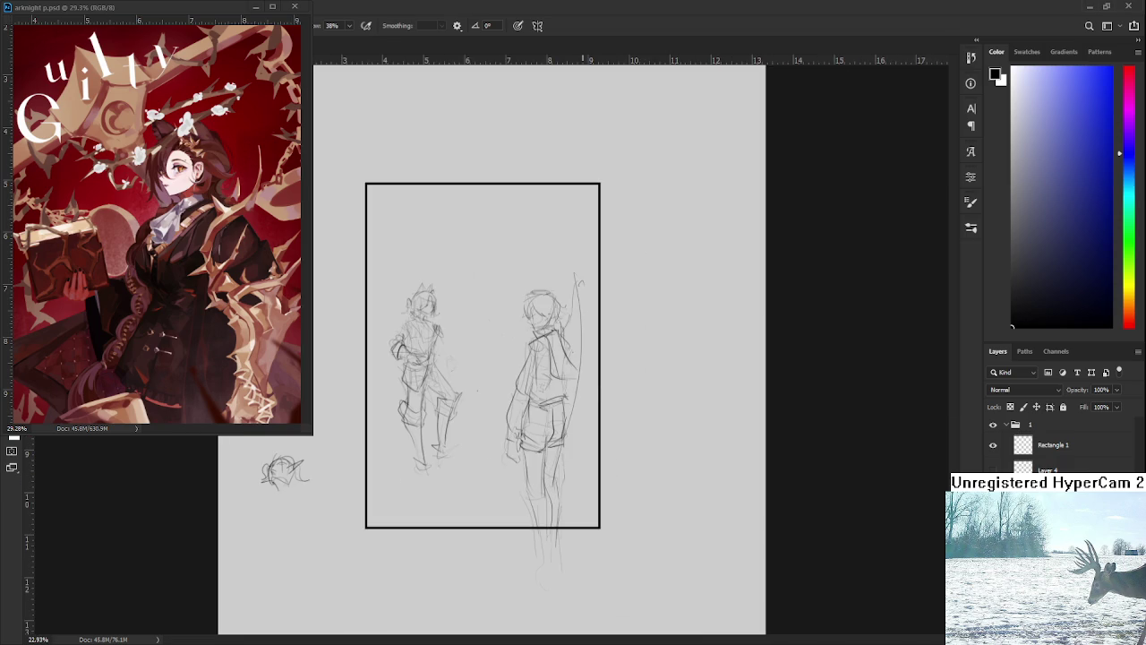
left_click_drag(578, 275, 590, 489)
key("ctrl+plus")
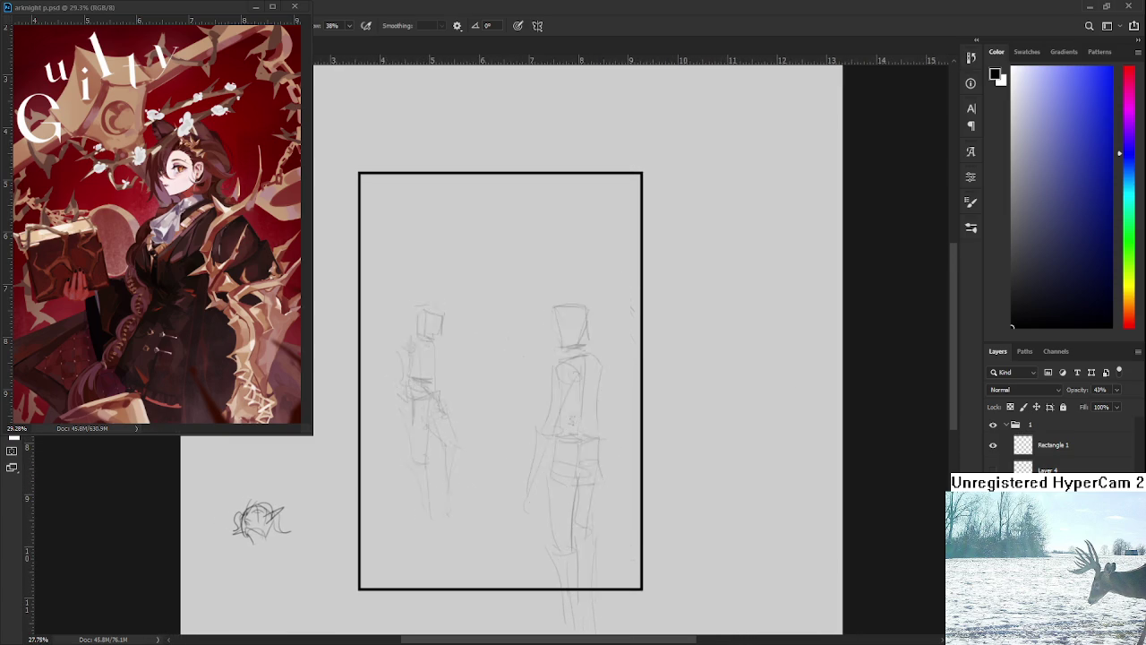
Lasso the left figure and move it slightly lower with Free Transform.
left_click_drag(442, 429, 512, 421)
mouse_move(539, 481)
left_mouse_down()
mouse_move(493, 606)
mouse_move(551, 256)
mouse_move(451, 299)
mouse_move(555, 530)
left_mouse_up()
key("ctrl+z")
key("ctrl+t")
left_click_drag(481, 400, 483, 405)
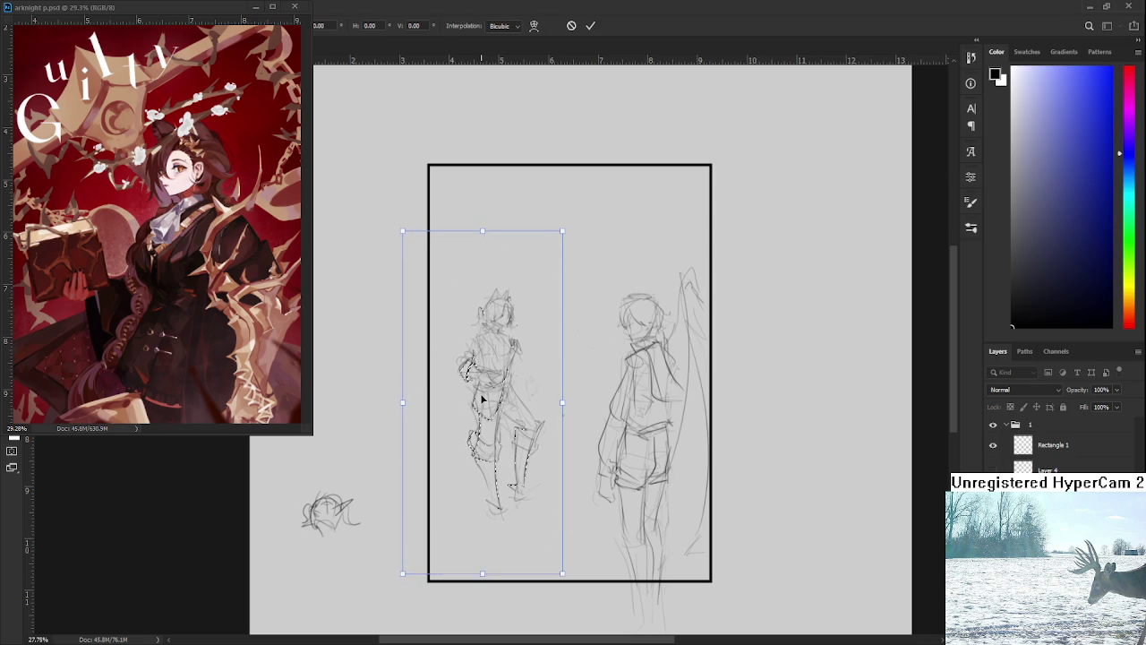
key("Return")
Draw a curved line arcing out to the left of the left figure.
key("b")
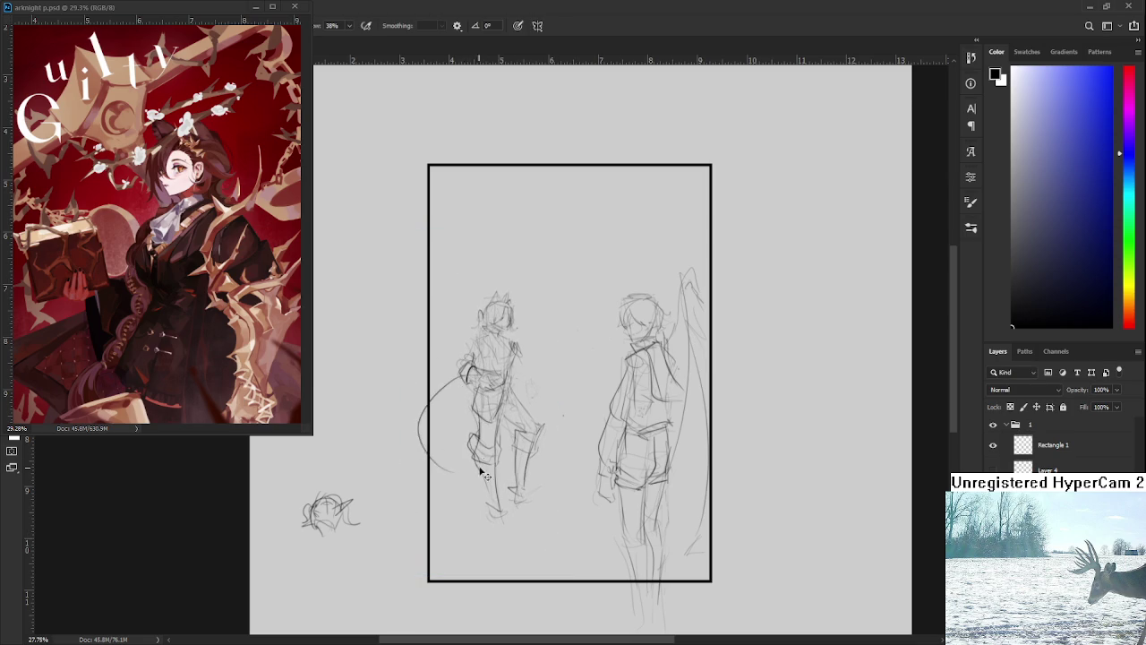
left_click_drag(448, 382, 450, 466)
scroll(534, 407, "down", 2)
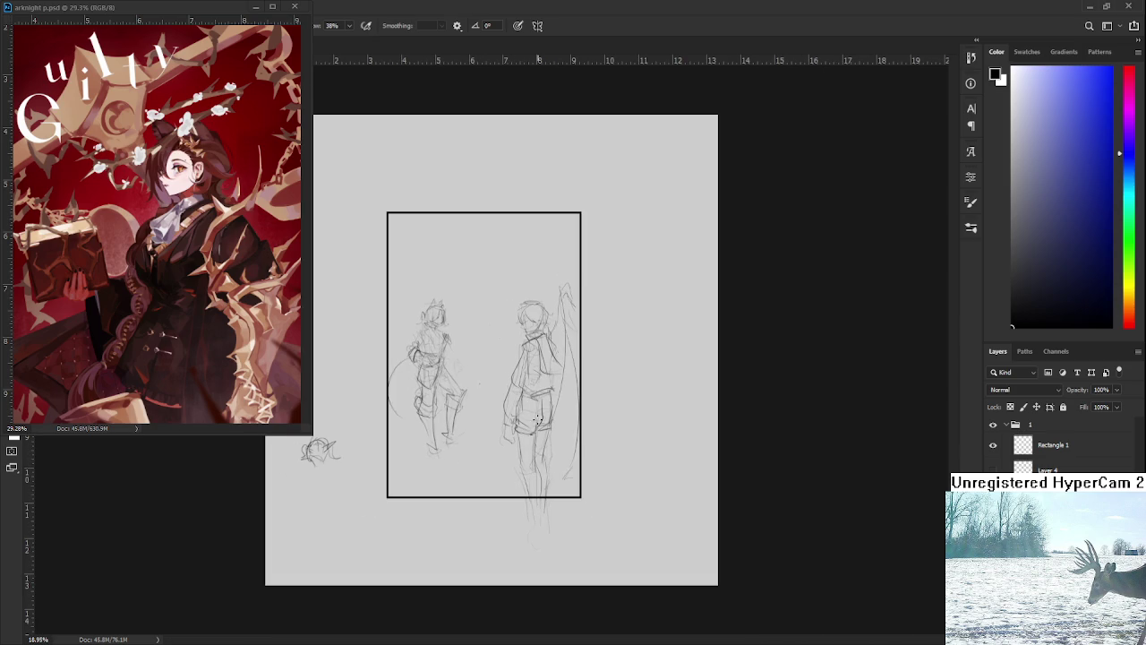
scroll(477, 367, "up", 1)
scroll(475, 379, "up", 1)
Nudge the left figure slightly left, then lasso the right figure.
mouse_move(476, 379)
left_mouse_down()
mouse_move(529, 379)
mouse_move(535, 498)
mouse_move(494, 177)
mouse_move(518, 344)
left_mouse_up()
key("ctrl+t")
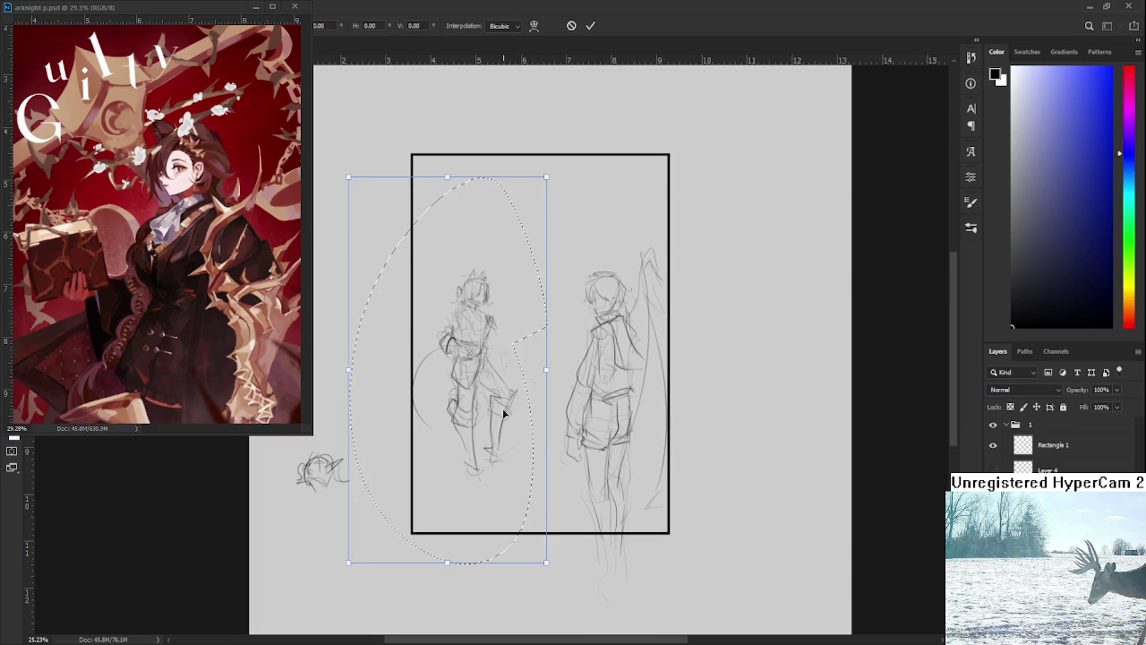
left_click_drag(509, 404, 499, 414)
key("Return")
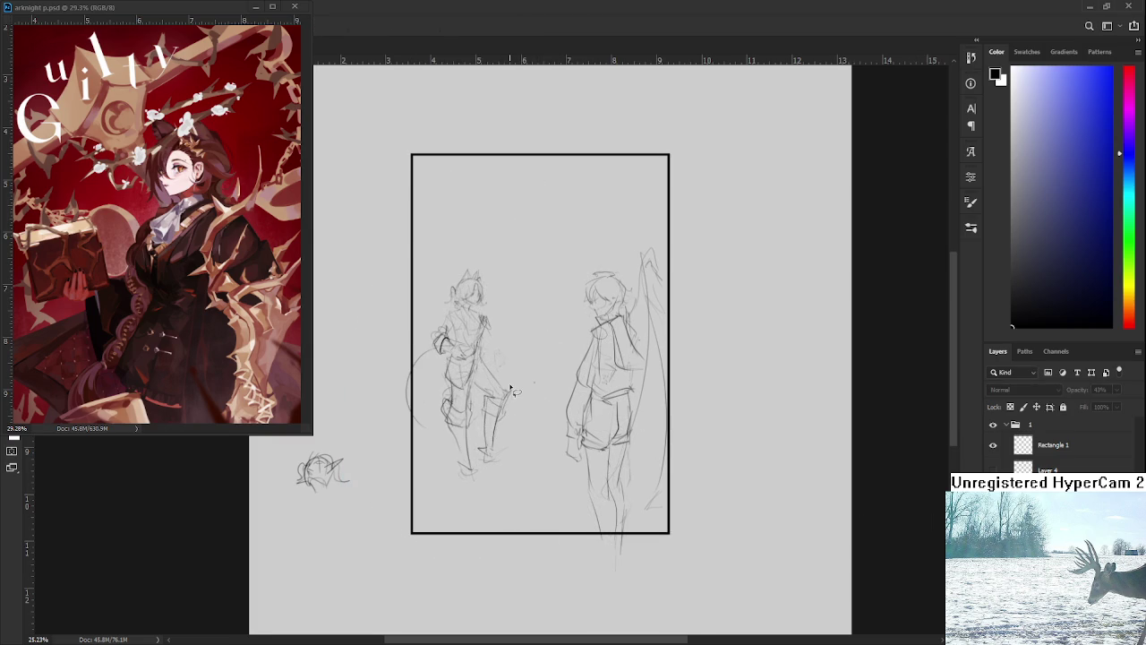
scroll(517, 394, "down", 2)
scroll(515, 393, "up", 1)
scroll(513, 388, "up", 1)
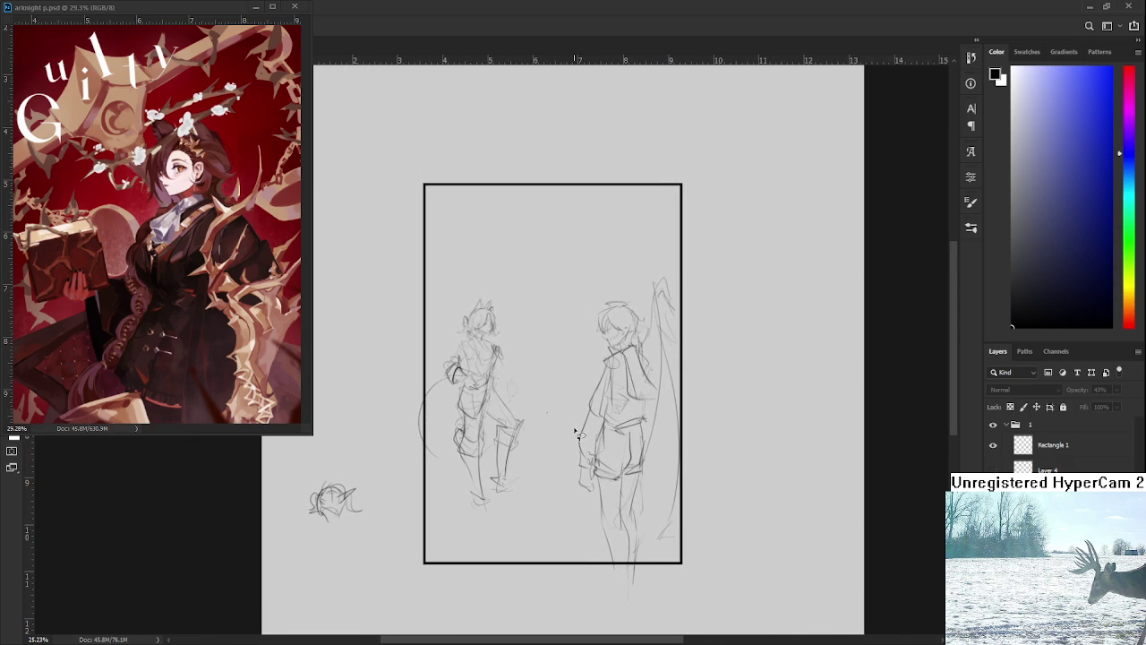
scroll(574, 431, "down", 2)
scroll(573, 430, "down", 4)
scroll(487, 324, "up", 1)
left_click_drag(487, 324, 496, 520)
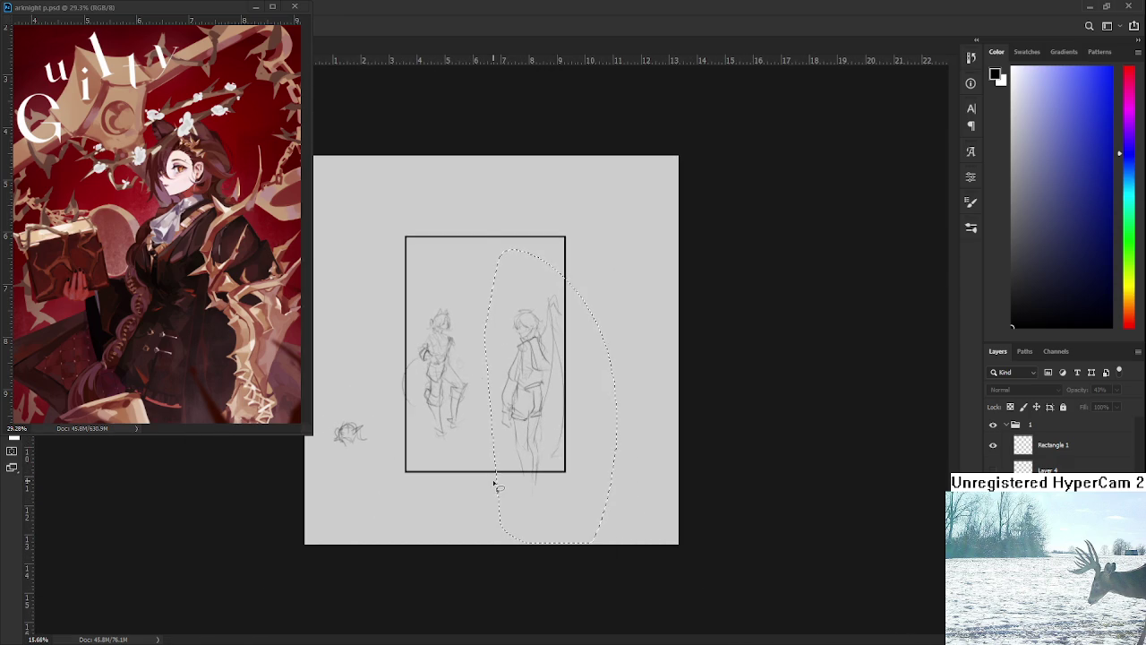
Shift the lassoed right figure up one Shift+Up step with Free Transform.
key("ctrl+t")
key("shift+Up")
key("shift+Up")
key("Return")
scroll(551, 494, "down", 1)
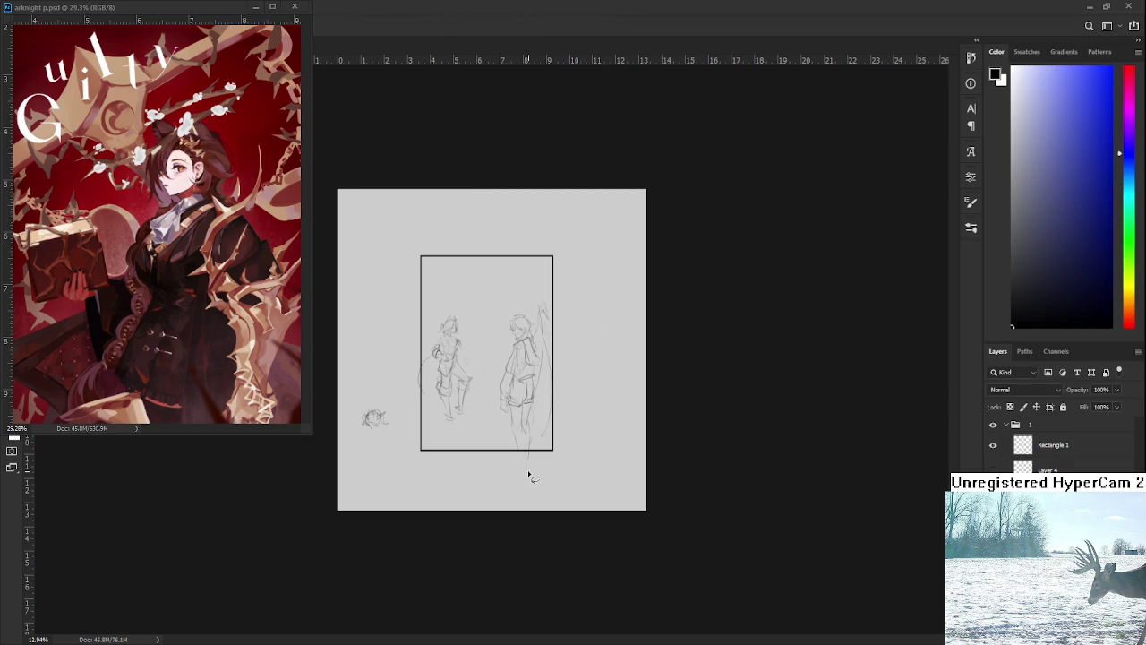
scroll(515, 448, "up", 1)
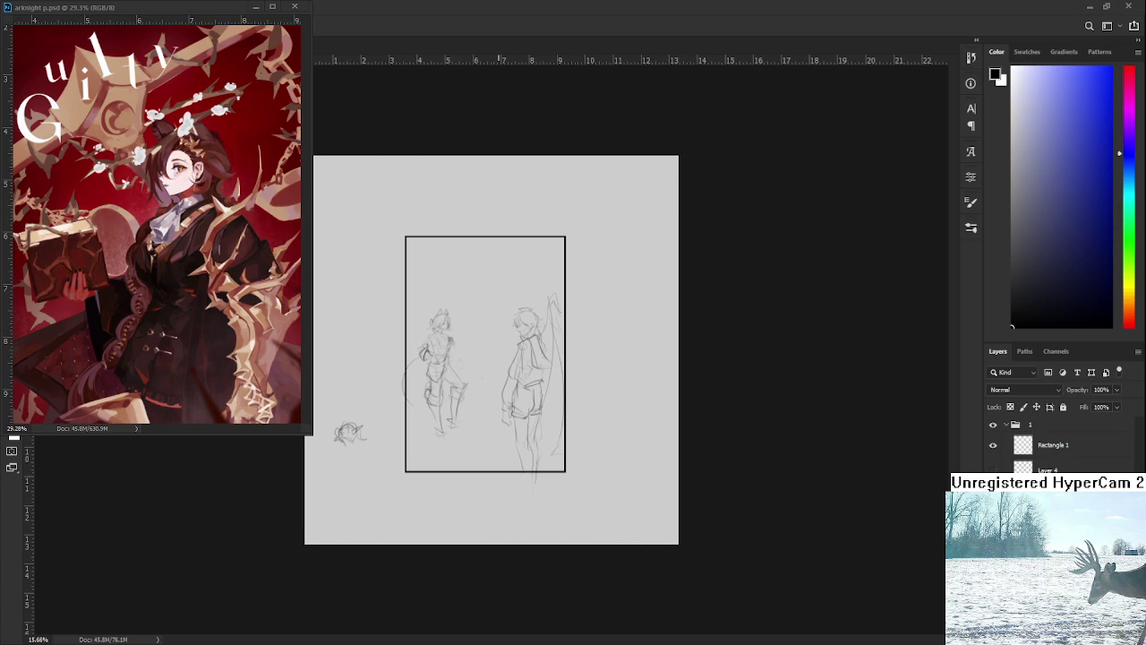
scroll(510, 483, "up", 1)
scroll(510, 482, "up", 1)
scroll(540, 455, "up", 1)
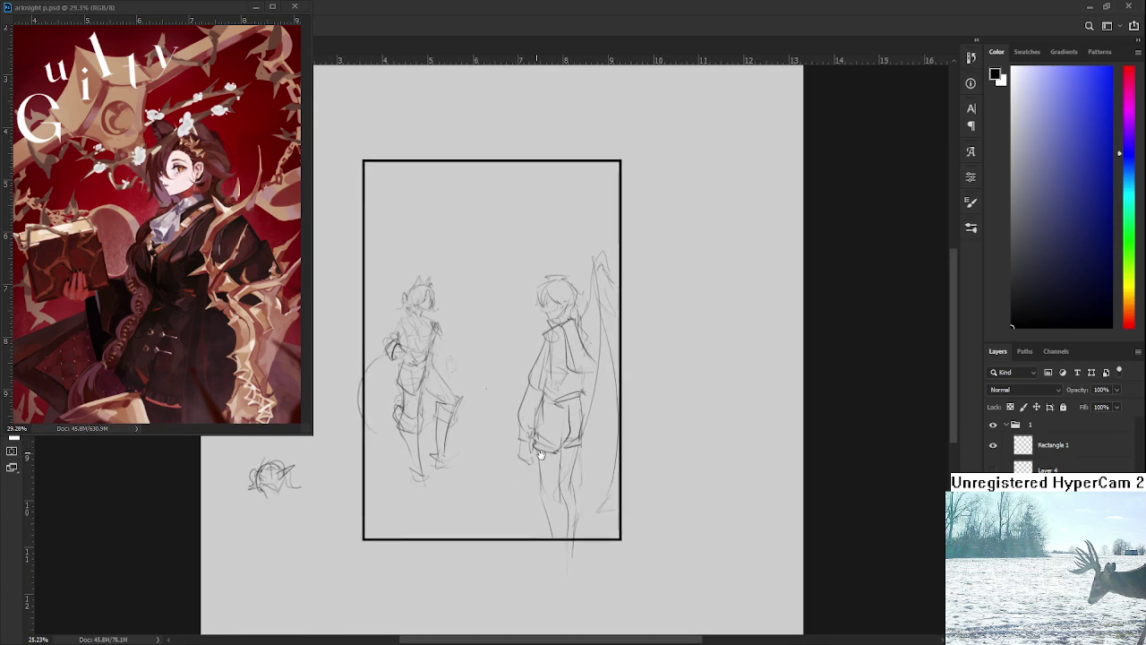
left_click_drag(540, 455, 549, 459)
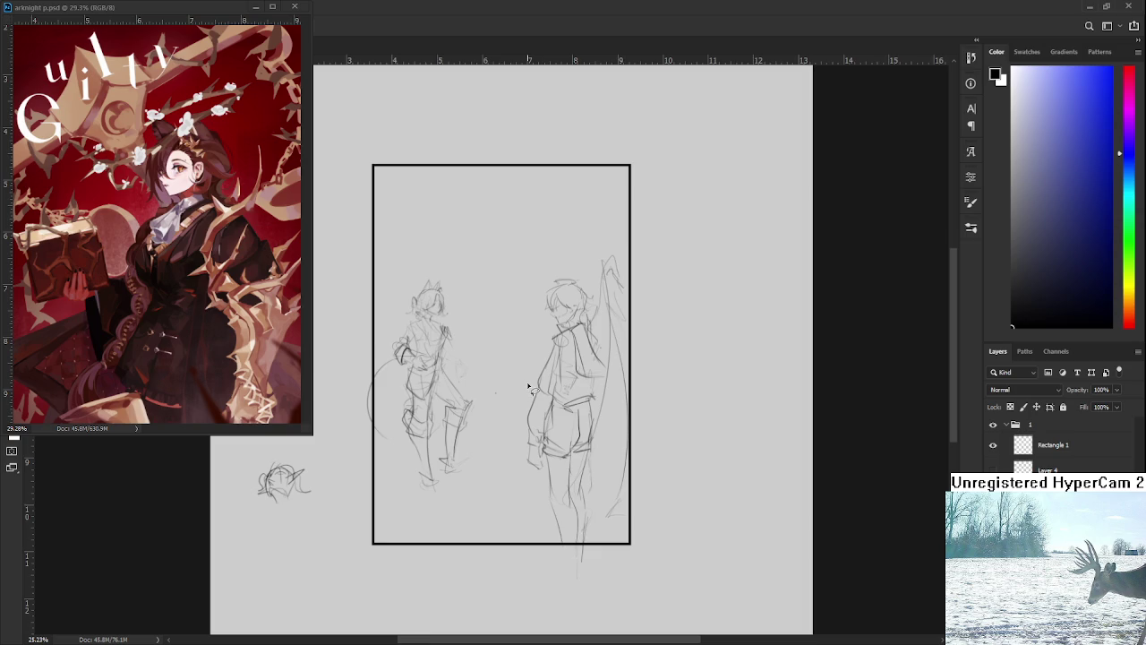
Lasso part of the sketch, nudge it slightly left, and deselect.
scroll(535, 389, "up", 1, "alt")
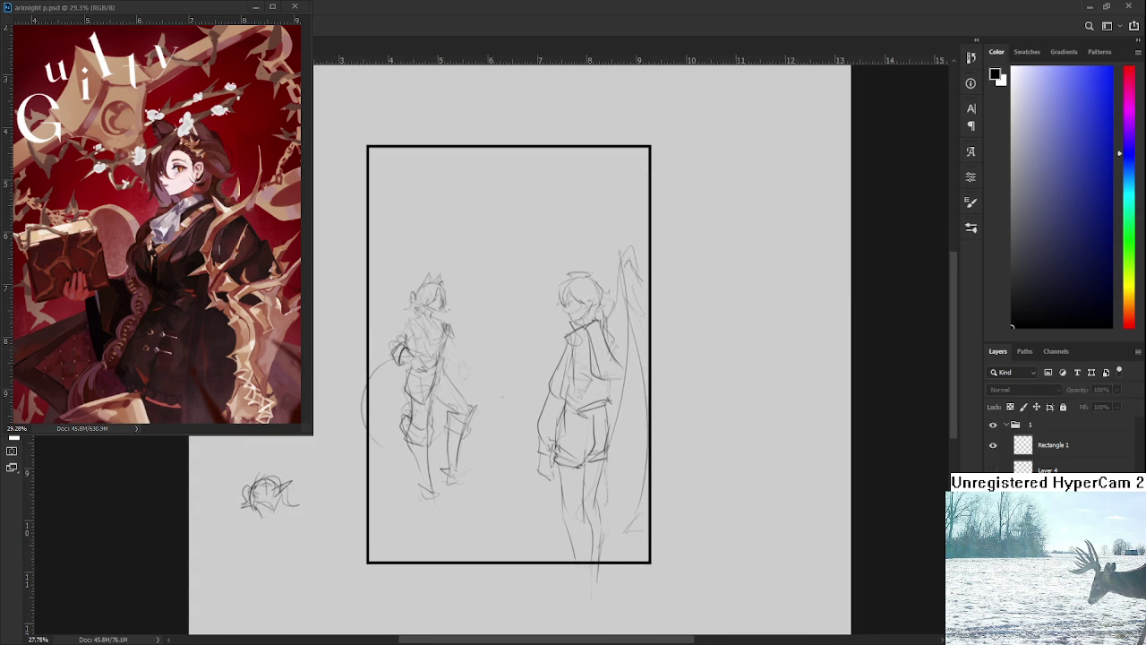
mouse_move(514, 343)
left_mouse_down()
mouse_move(363, 213)
mouse_move(465, 177)
left_mouse_up()
key("ctrl+t")
key("shift+Left")
key("shift+Left")
key("shift+Left")
key("Return")
key("ctrl+d")
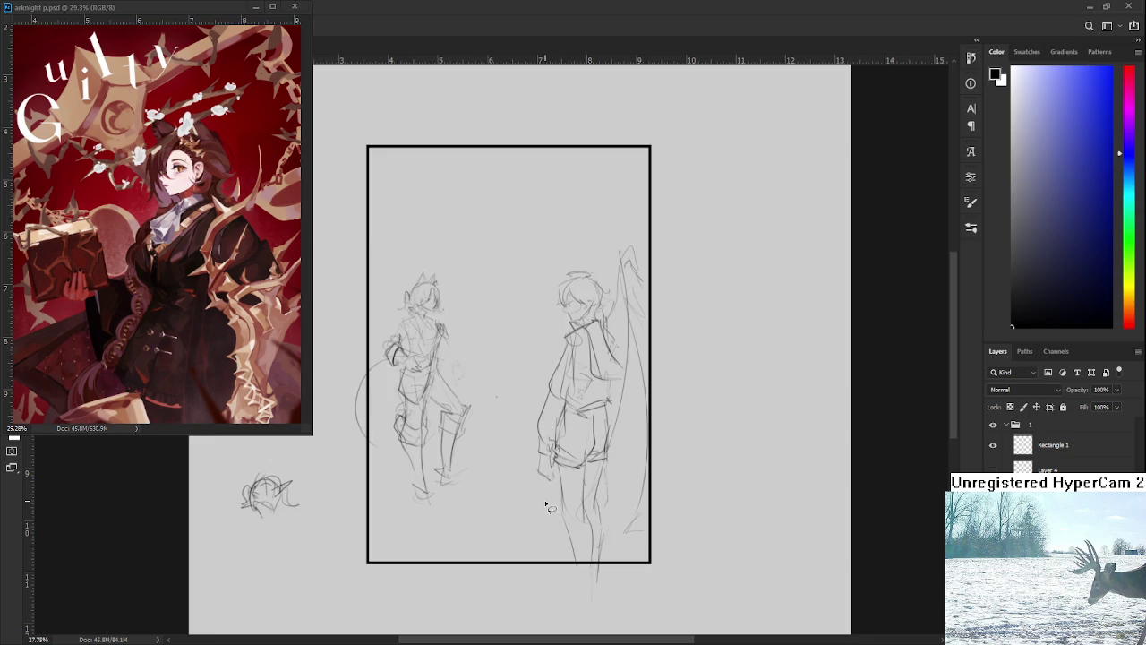
Zoom and pan around the frame to check the figures' spacing.
scroll(538, 493, "down", 1)
scroll(528, 456, "down", 1)
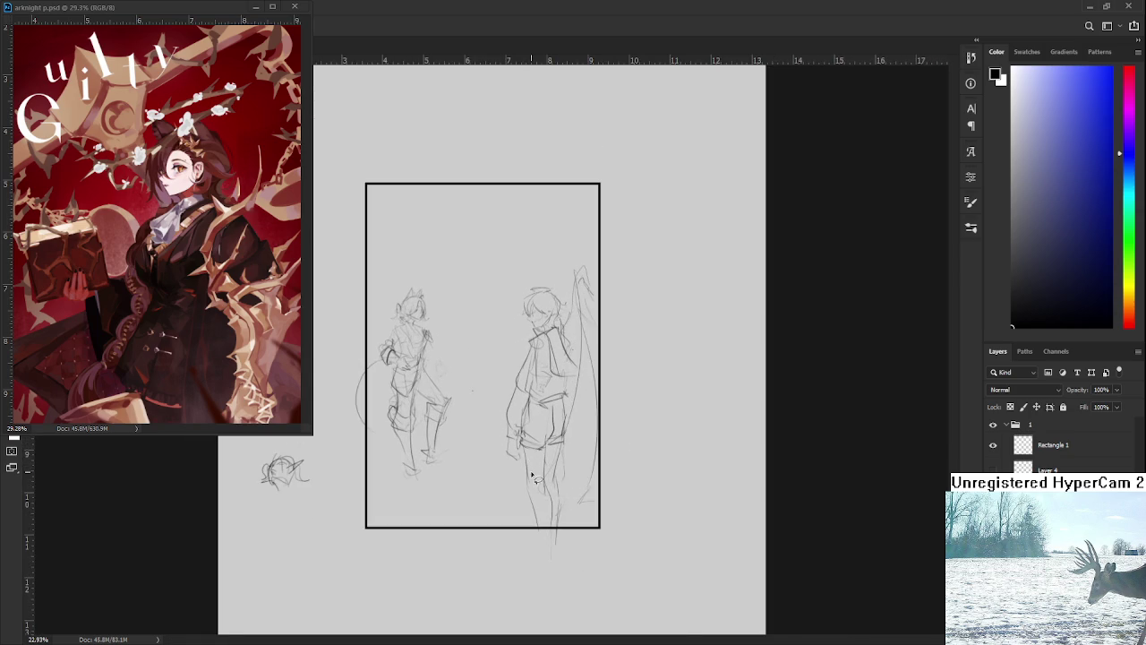
scroll(537, 480, "up", 1)
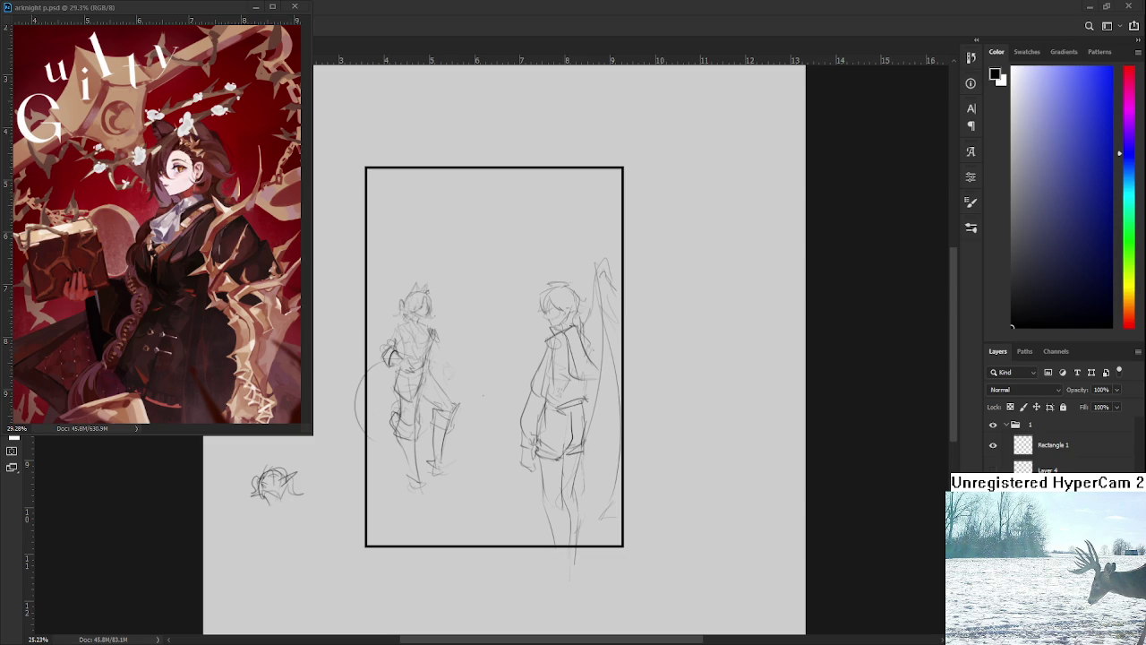
scroll(466, 416, "up", 2)
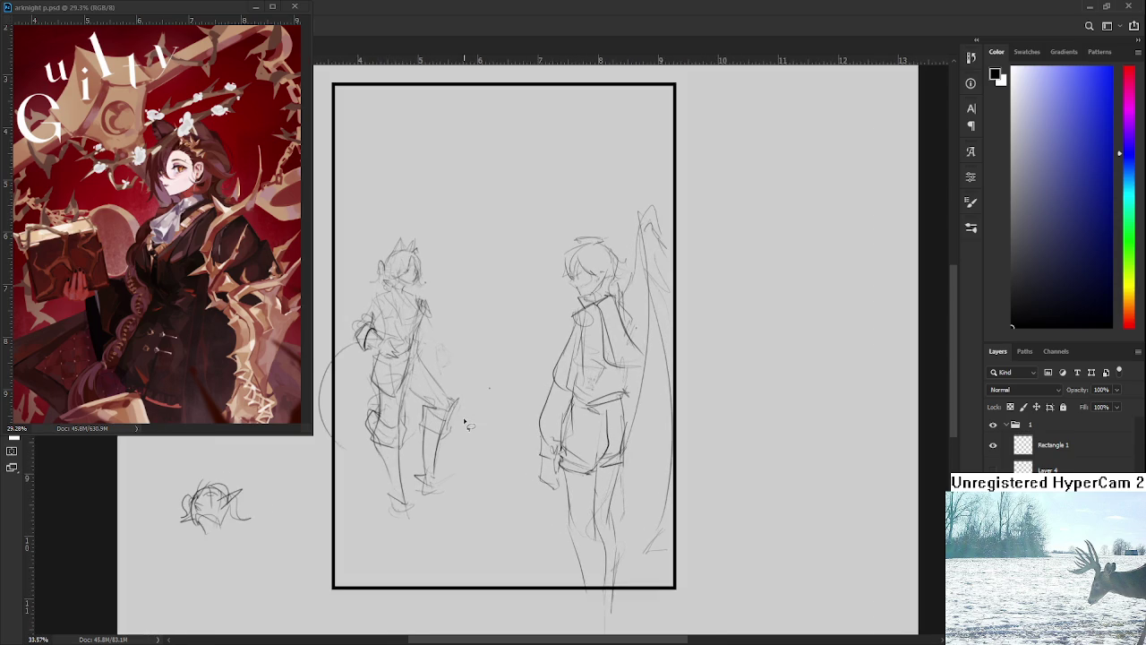
scroll(488, 403, "up", 1)
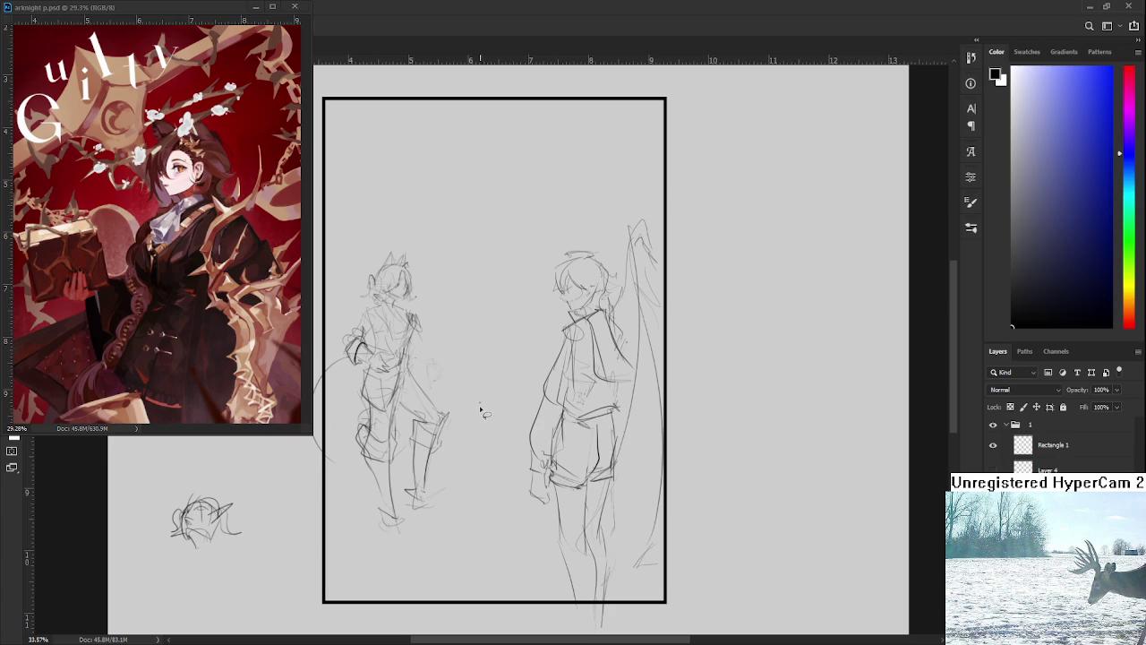
scroll(481, 407, "down", 1)
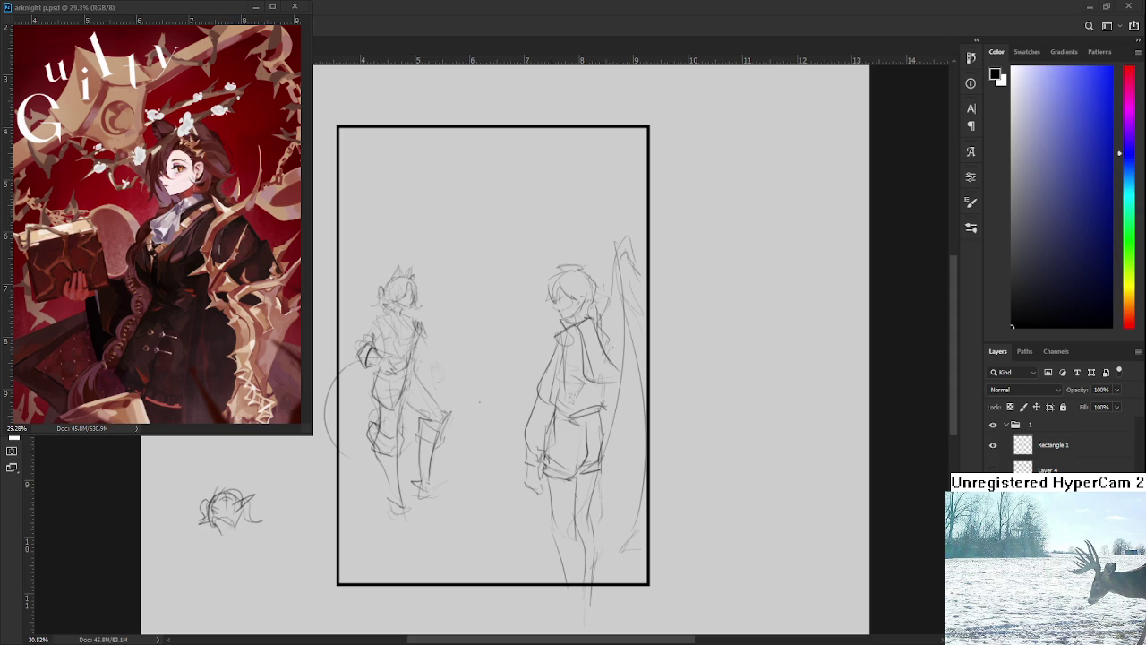
scroll(482, 402, "down", 1)
scroll(485, 391, "up", 2)
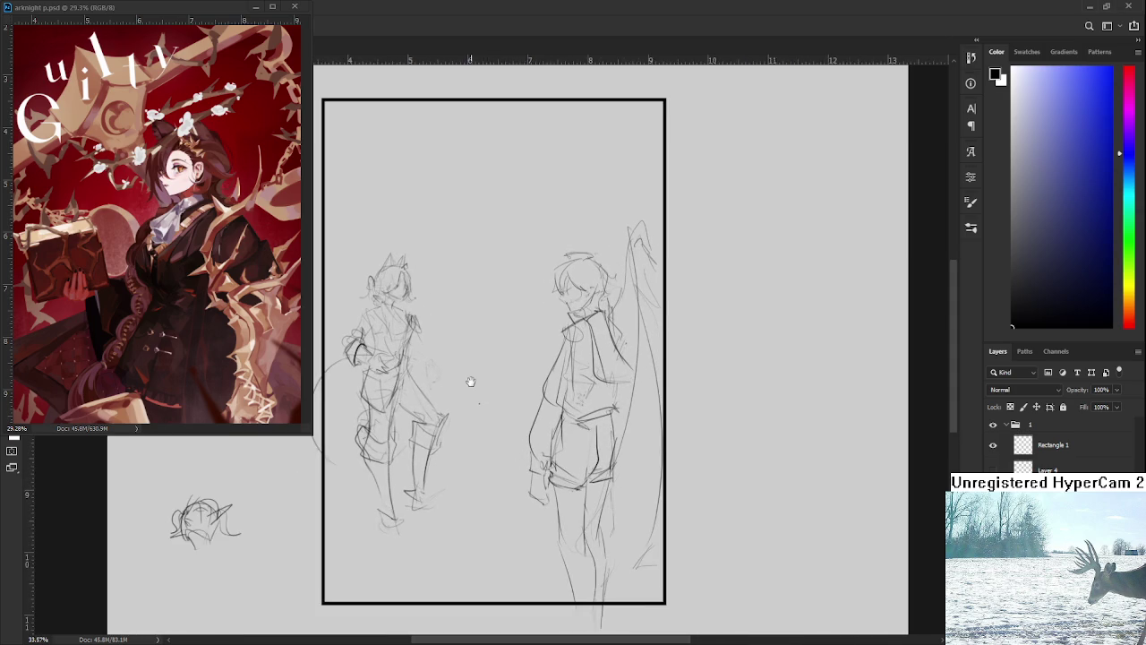
mouse_move(484, 390)
left_mouse_down()
mouse_move(498, 384)
mouse_move(501, 427)
left_mouse_up()
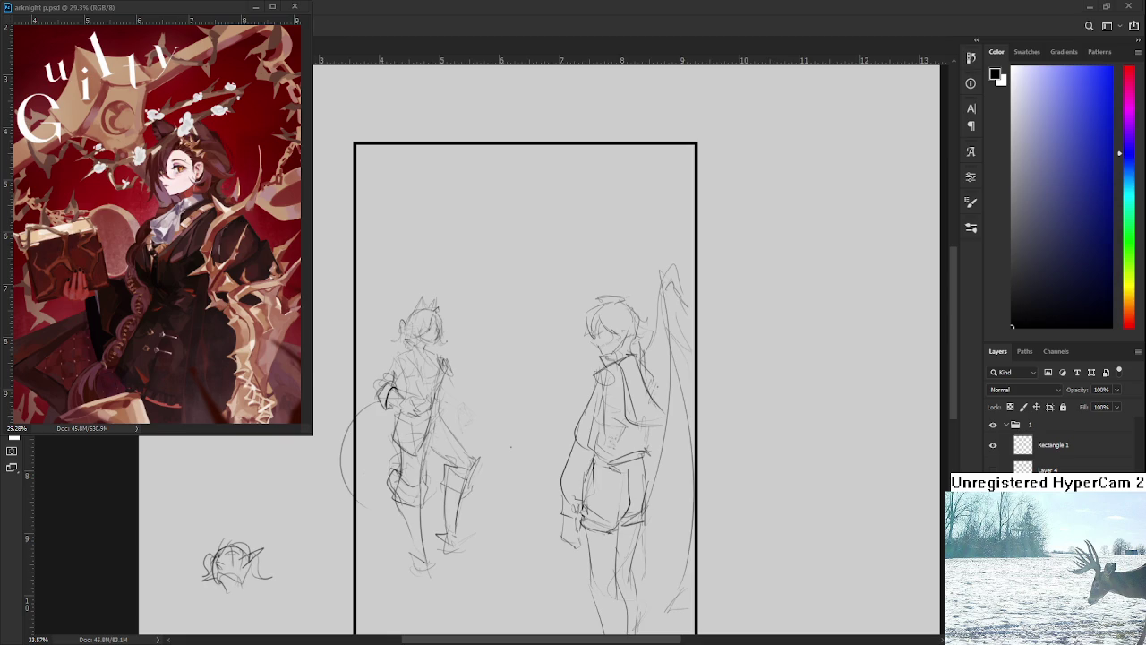
Lasso the left figure again and apply a Free Transform to it.
scroll(537, 397, "up", 1)
scroll(512, 387, "down", 1)
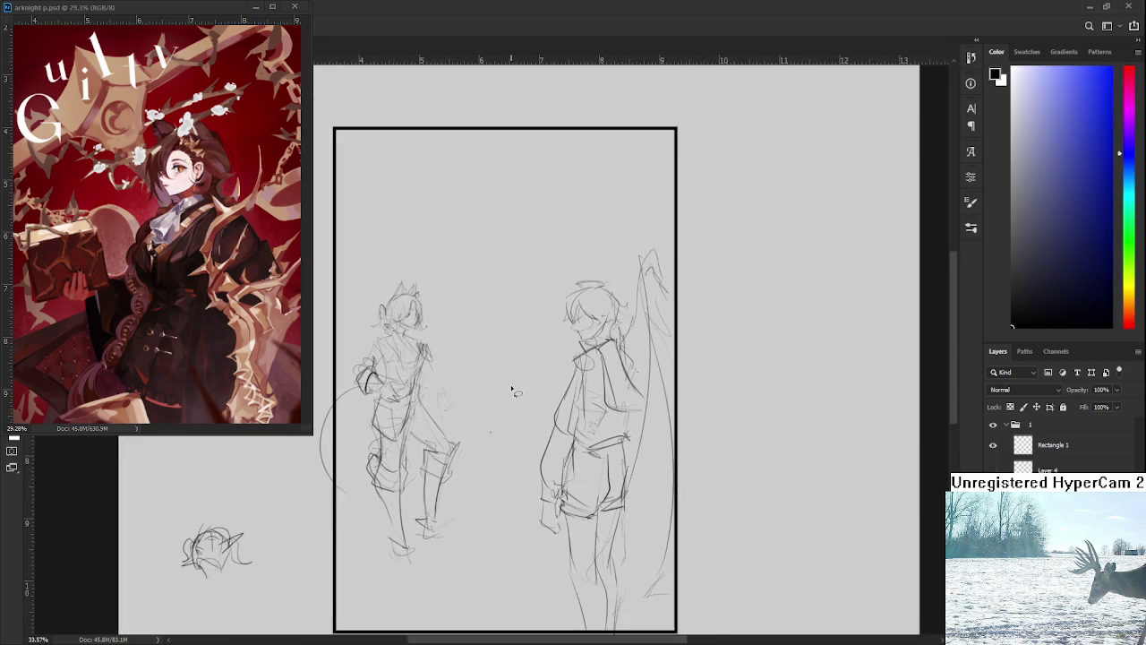
scroll(513, 391, "down", 1)
left_click_drag(493, 431, 494, 368)
key("ctrl+t")
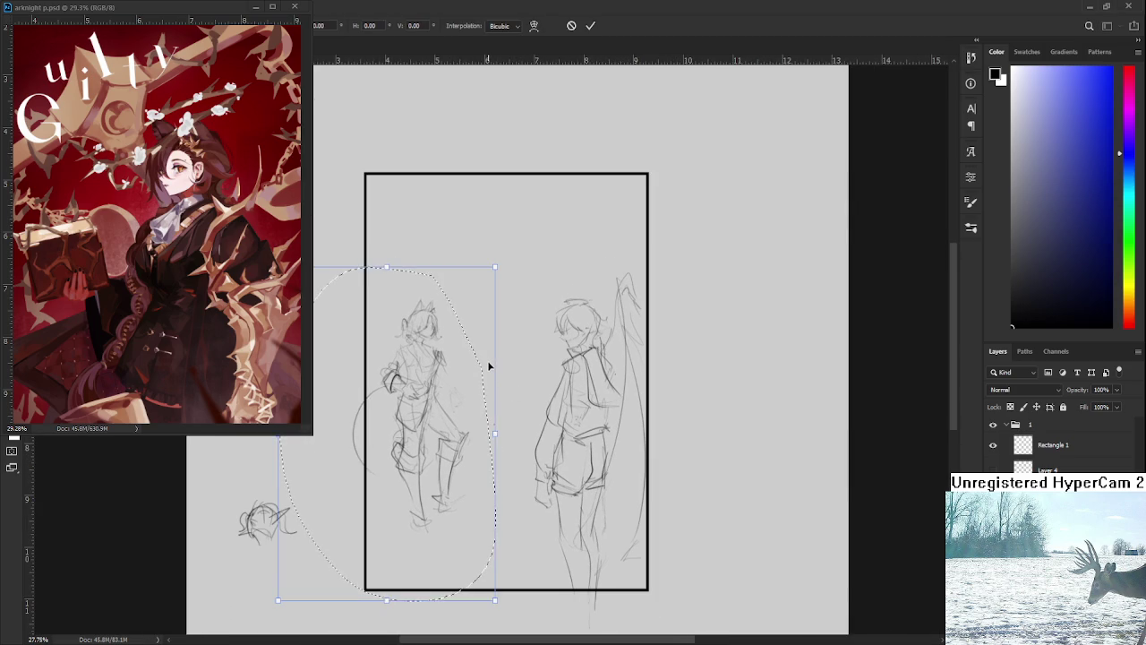
key("Return")
scroll(518, 319, "down", 1)
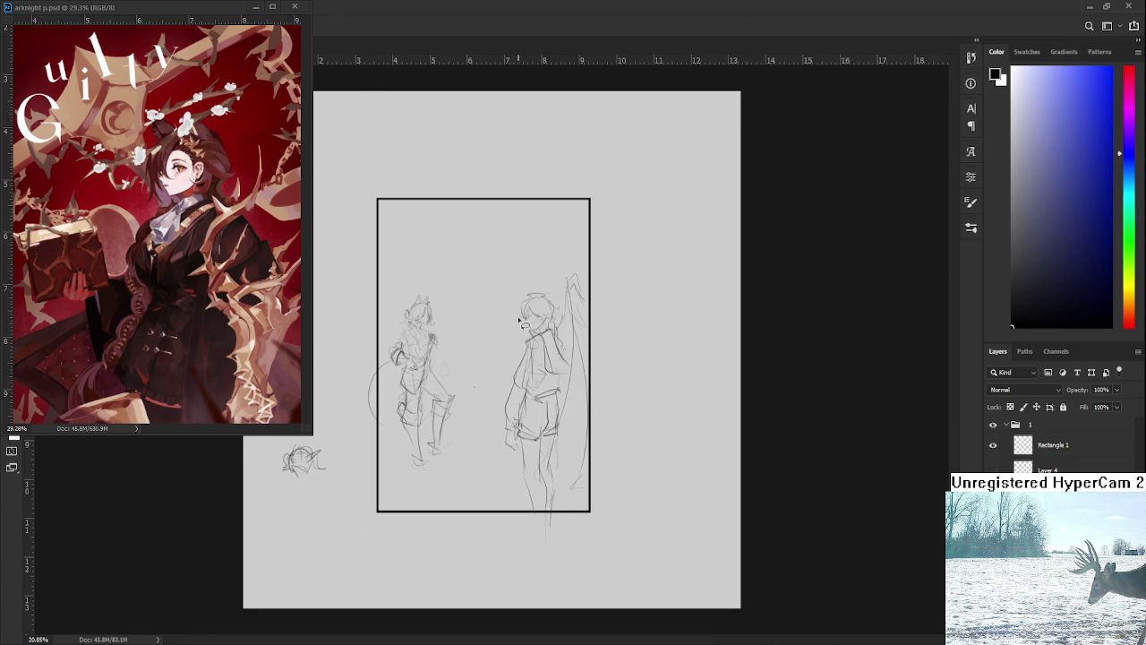
scroll(519, 323, "up", 1)
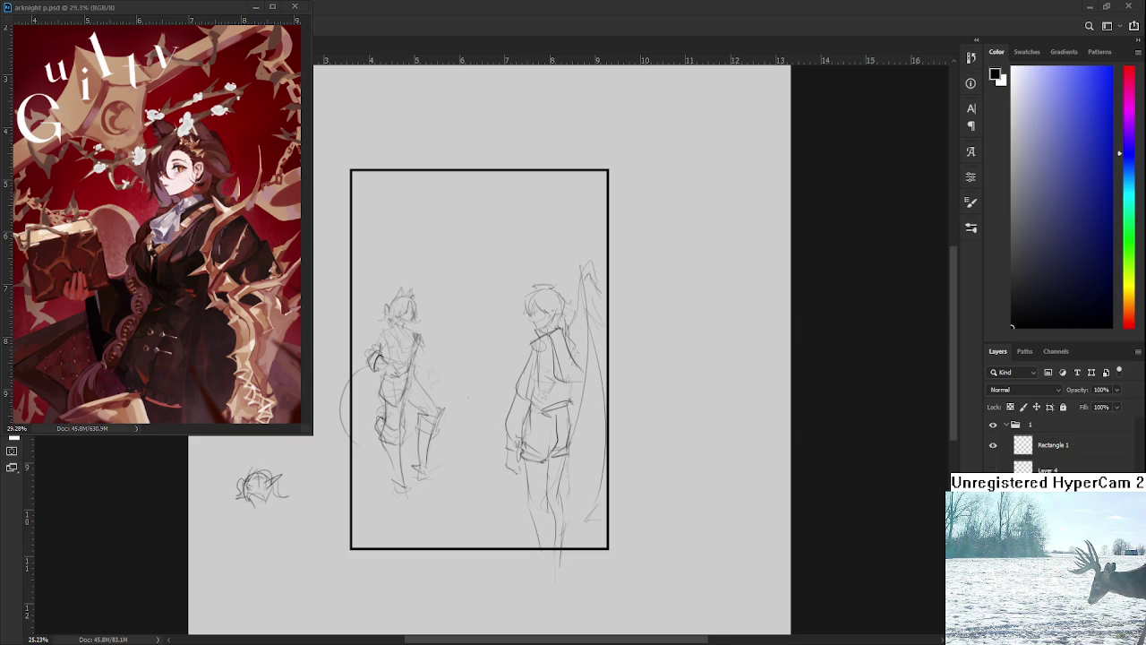
left_click_drag(492, 416, 519, 437)
Lasso the left figure and nudge it slightly left with a free transform.
scroll(493, 421, "up", 1)
mouse_move(481, 348)
left_mouse_down()
mouse_move(412, 249)
mouse_move(488, 349)
left_mouse_up()
key("ctrl+t")
key("shift+Left")
key("shift+Left")
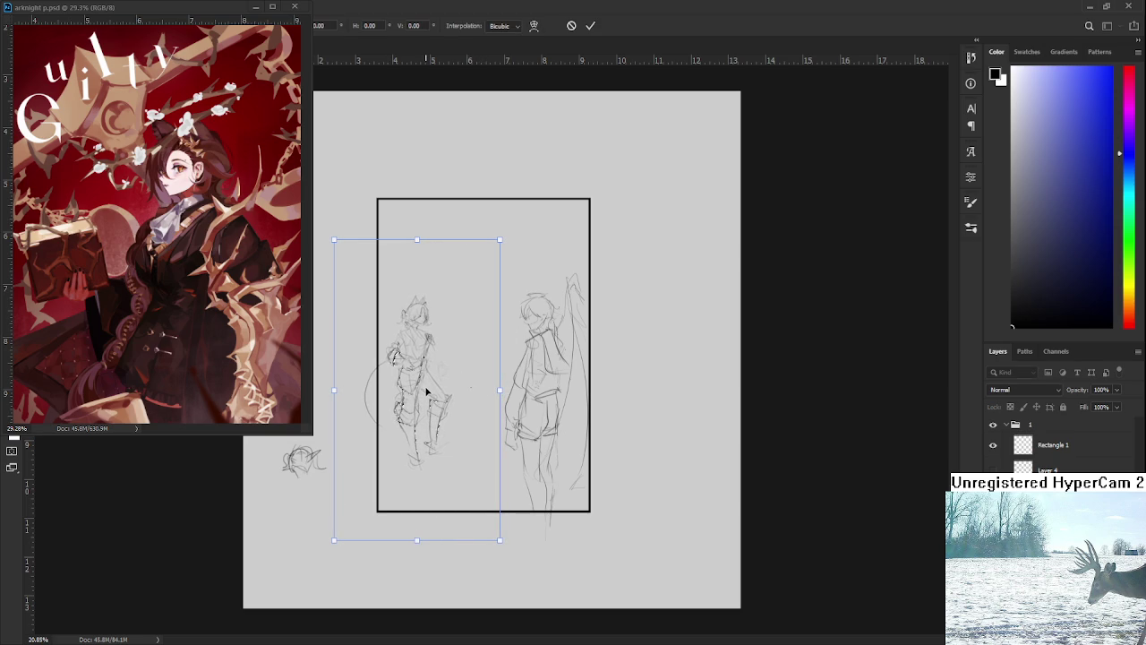
key("Return")
Reselect the left figure, lighten its lines, and close the arknight p.psd reference window.
scroll(573, 537, "down", 1)
scroll(529, 409, "down", 3)
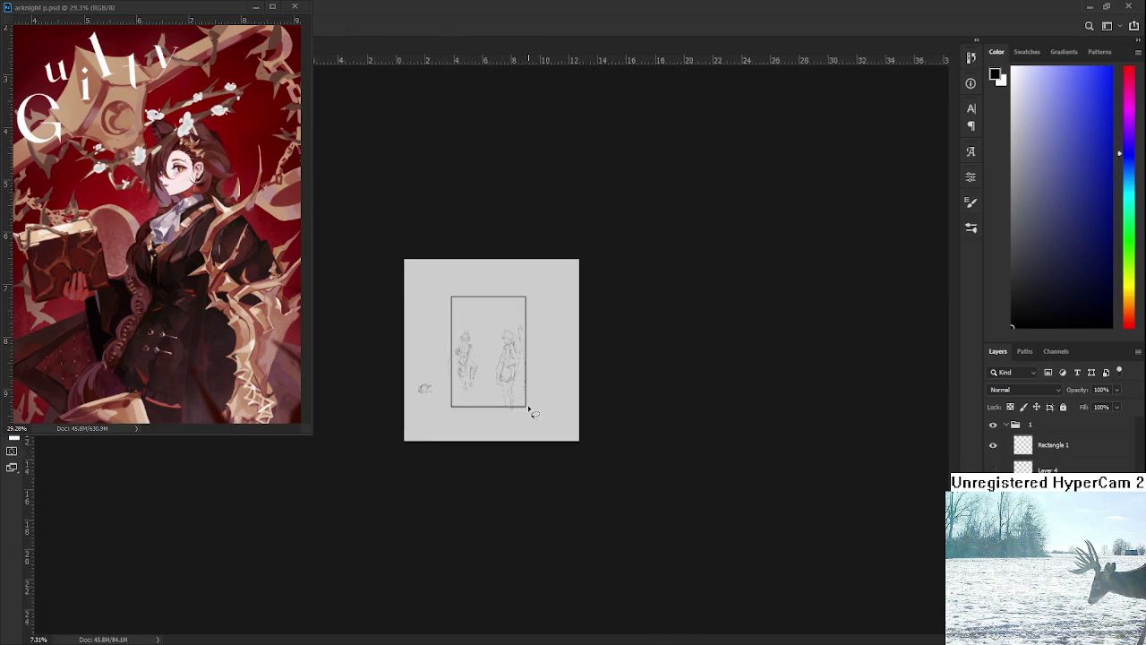
scroll(528, 410, "up", 2)
scroll(524, 399, "up", 1)
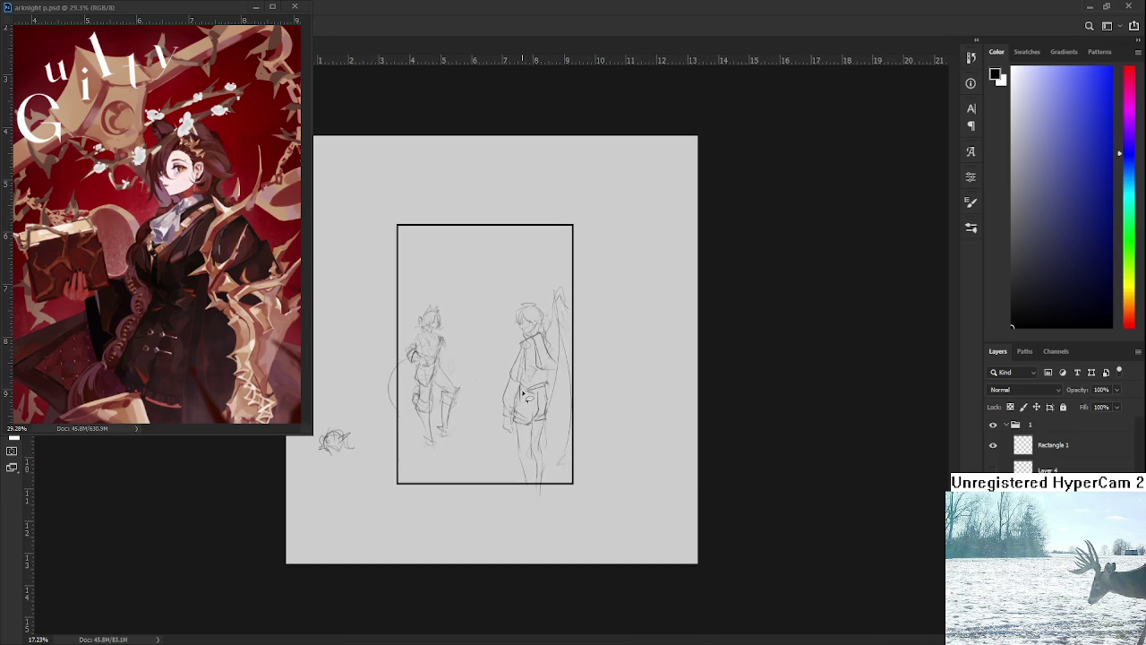
scroll(524, 399, "up", 1)
scroll(536, 400, "up", 1)
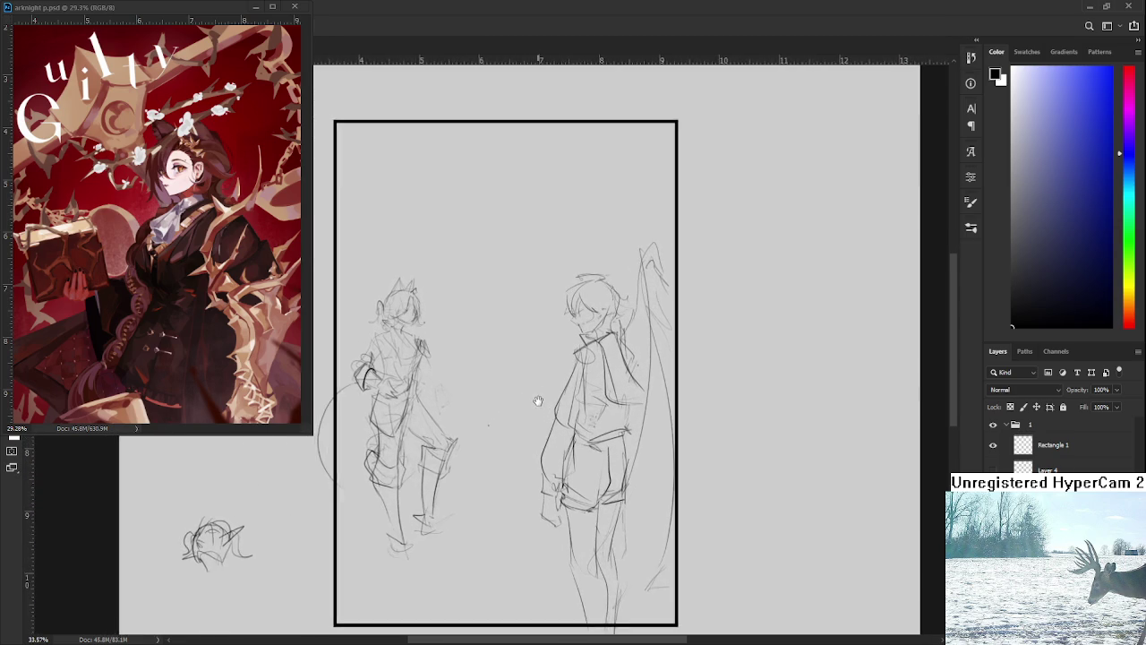
scroll(537, 401, "down", 1)
scroll(540, 405, "up", 1)
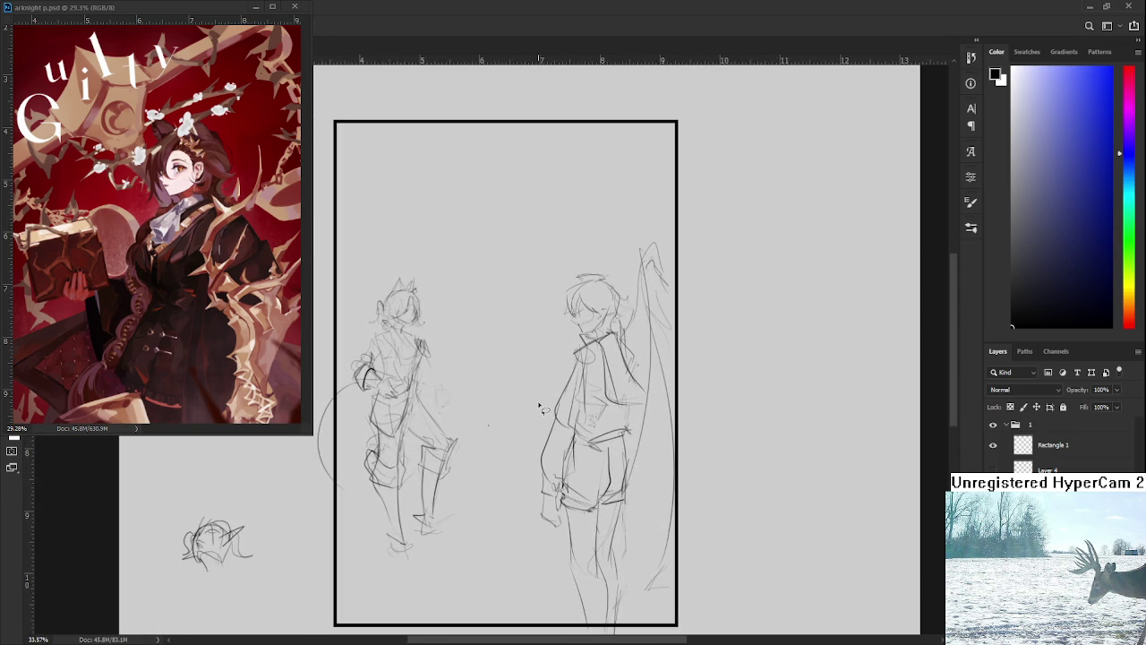
scroll(540, 408, "down", 1)
scroll(507, 389, "up", 1)
scroll(506, 379, "up", 1)
scroll(507, 379, "down", 1)
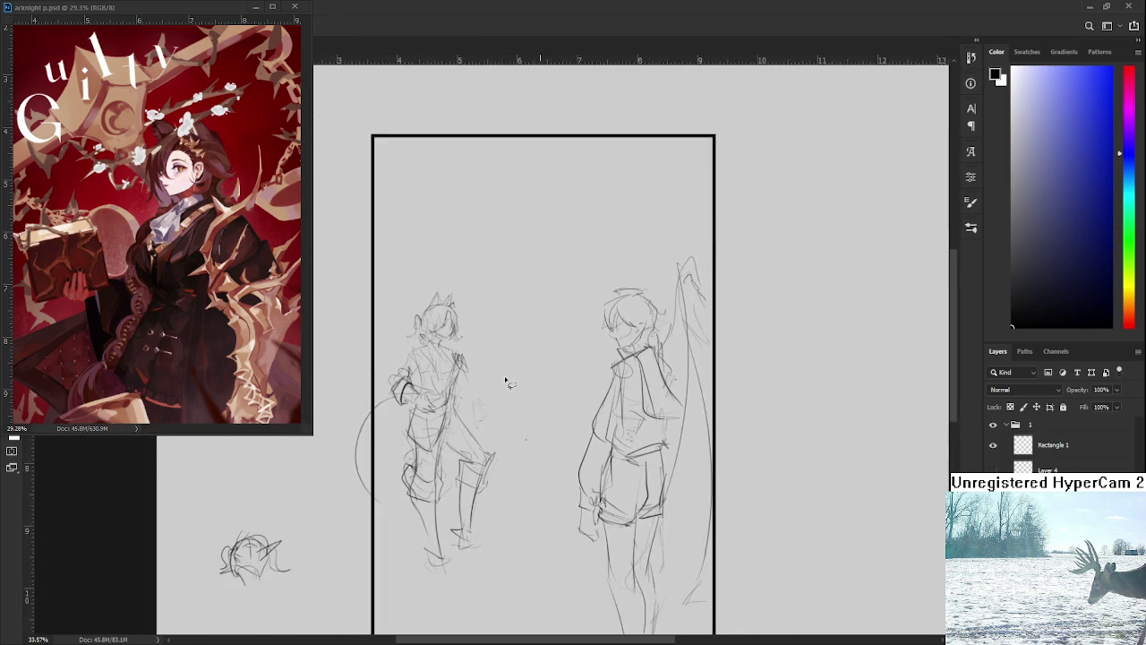
scroll(506, 383, "down", 1)
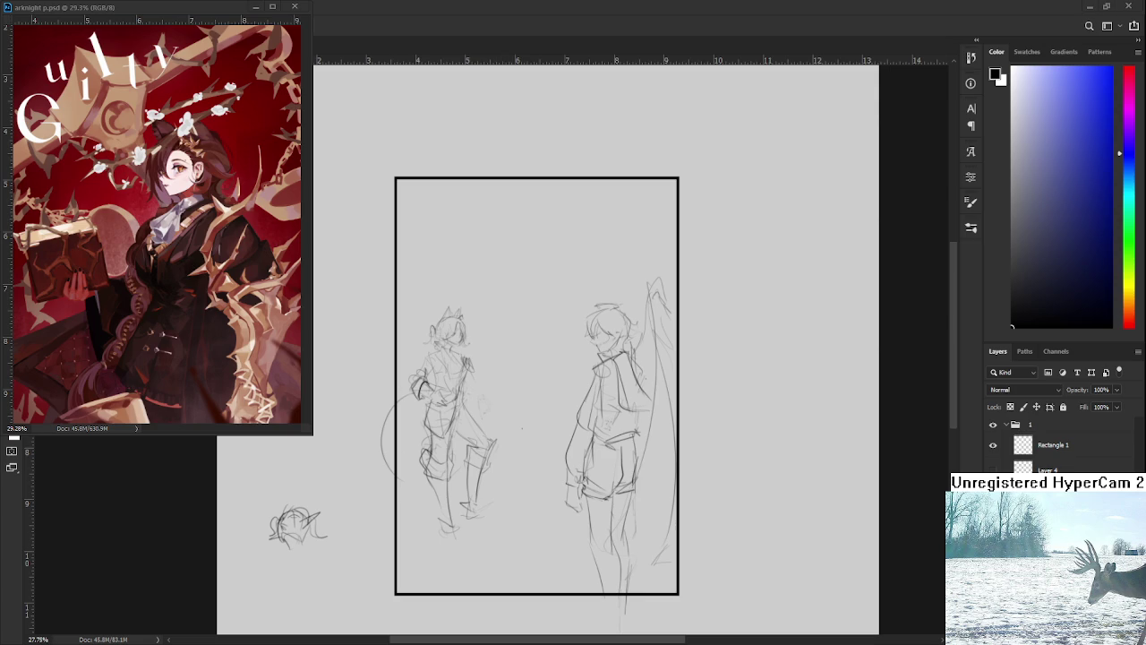
mouse_move(414, 414)
left_mouse_down()
mouse_move(431, 403)
mouse_move(428, 375)
mouse_move(438, 379)
left_mouse_up()
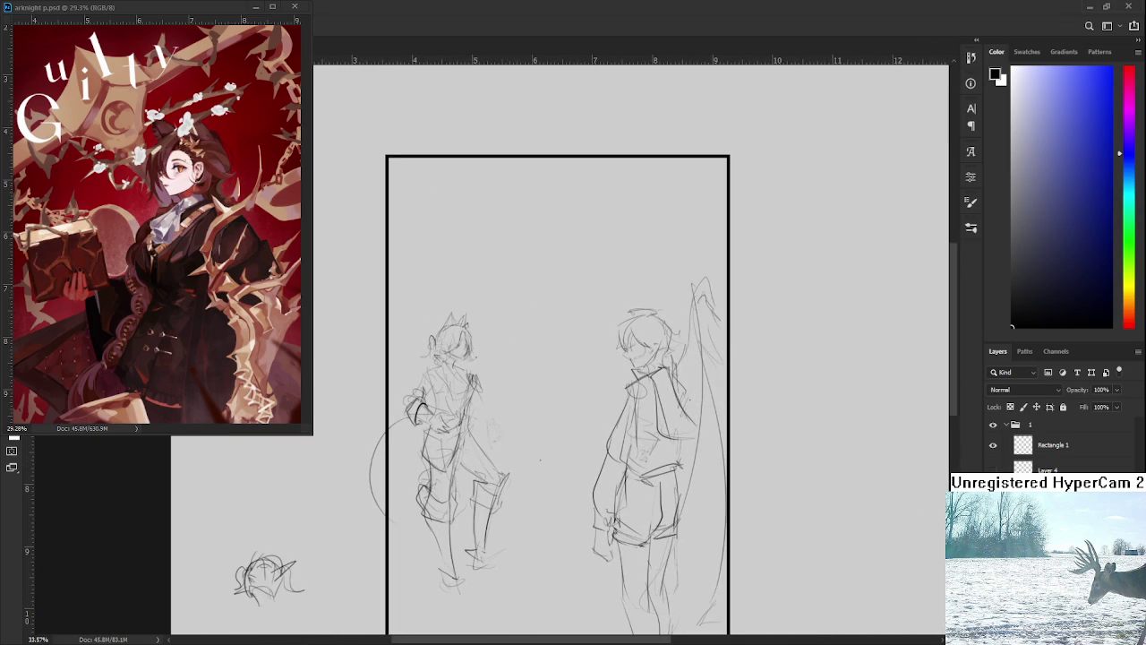
left_click_drag(469, 345, 473, 344)
scroll(468, 346, "down", 1)
scroll(469, 346, "down", 1)
mouse_move(473, 532)
left_mouse_down()
mouse_move(448, 399)
mouse_move(475, 344)
mouse_move(476, 306)
mouse_move(502, 284)
mouse_move(528, 287)
mouse_move(537, 331)
mouse_move(527, 432)
mouse_move(565, 475)
mouse_move(543, 565)
mouse_move(517, 510)
mouse_move(520, 587)
mouse_move(475, 528)
mouse_move(448, 407)
left_mouse_up()
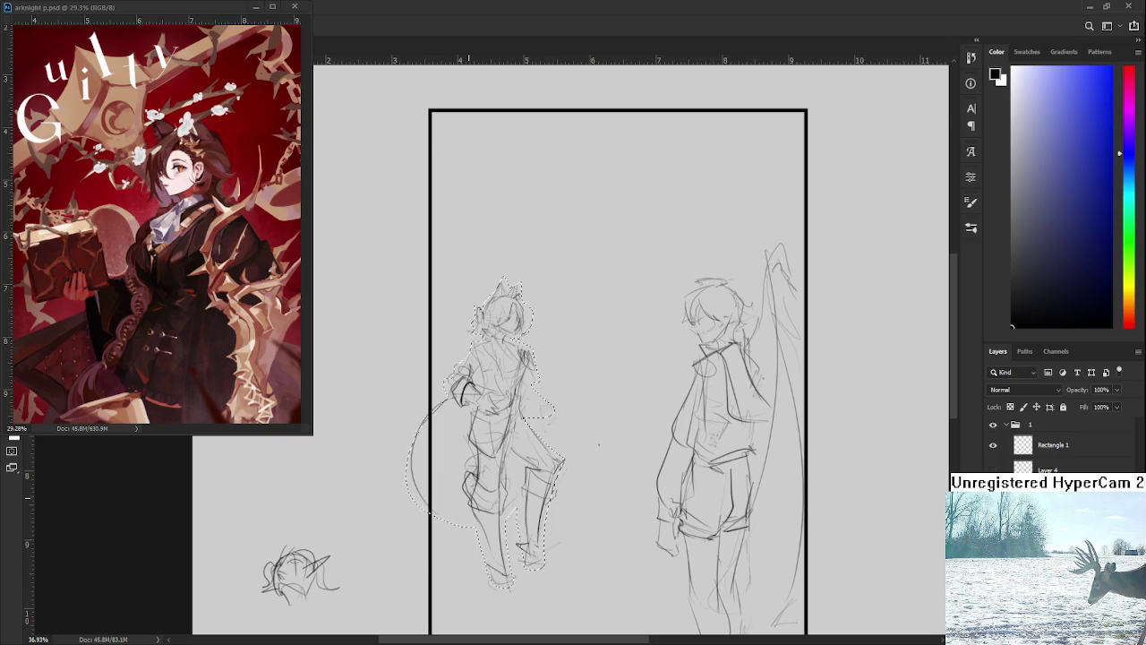
scroll(469, 503, "down", 2)
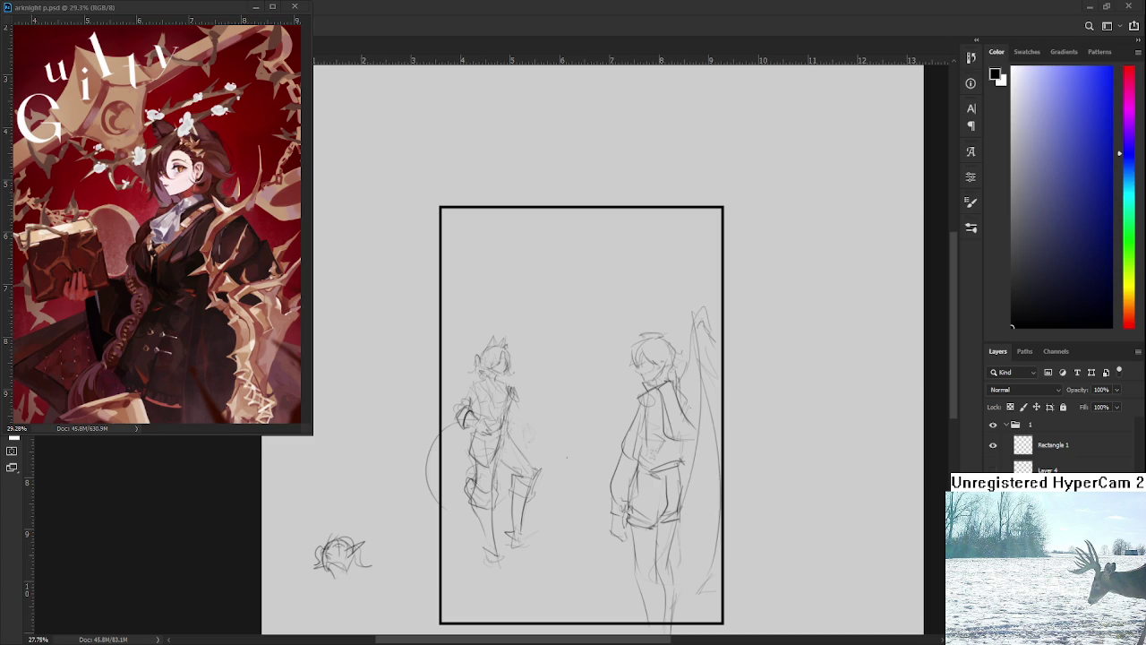
left_click_drag(493, 335, 488, 339)
left_click_drag(604, 494, 572, 429)
key("ctrl+d")
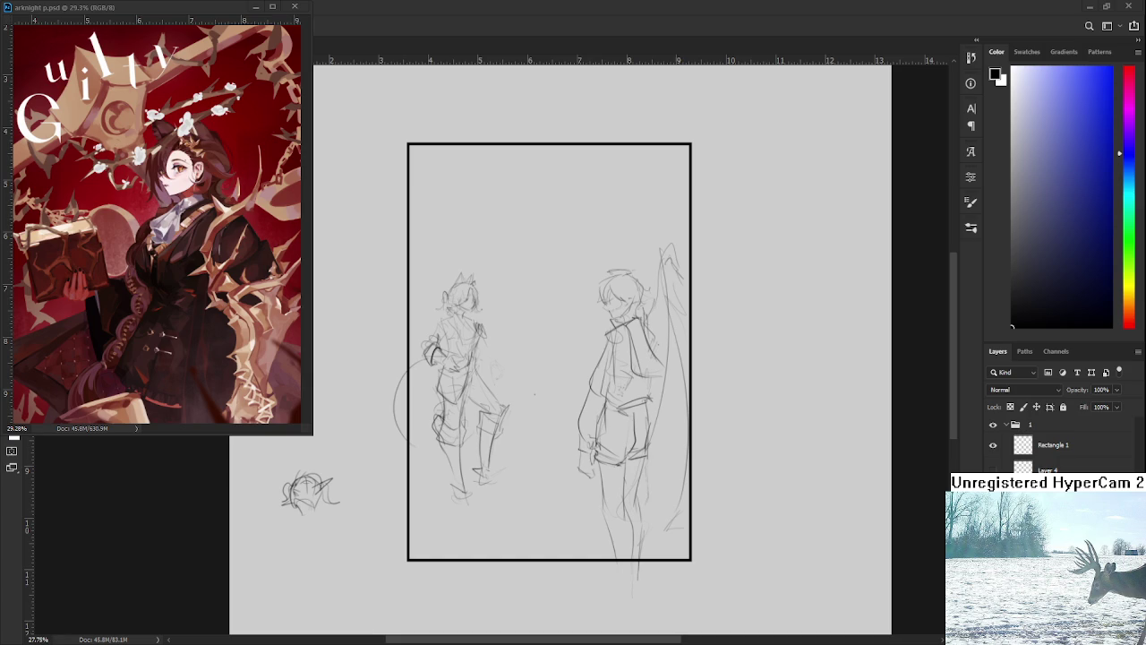
left_click(255, 7)
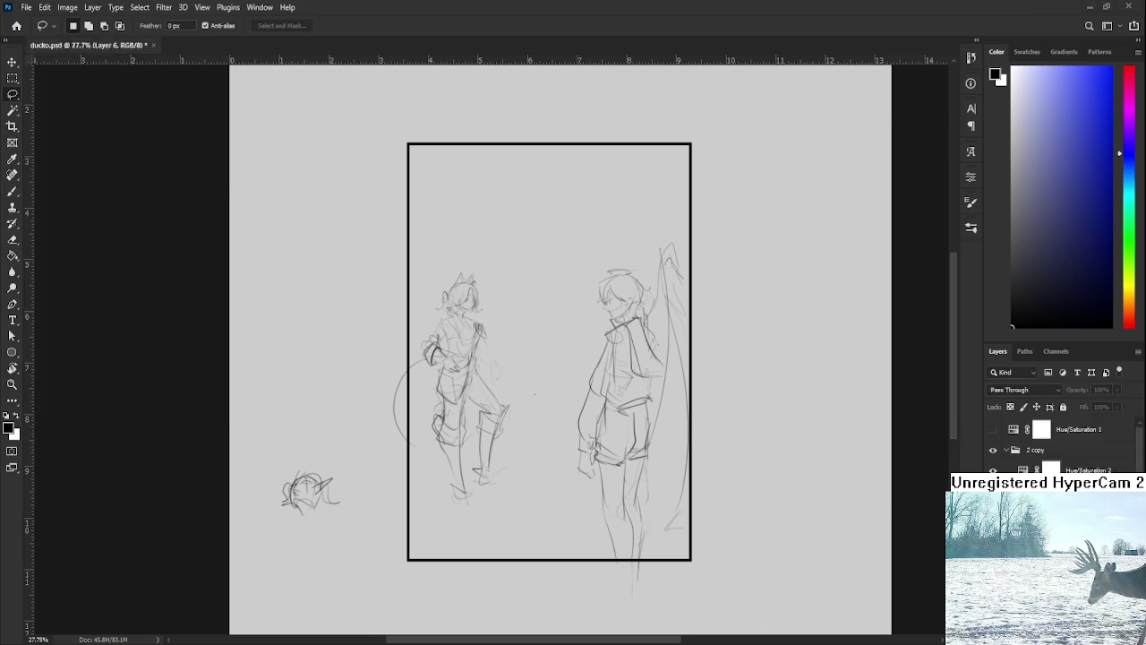
Open night wyl.psd from the Home screen's recent files, look it over, then return Home.
left_click(21, 27)
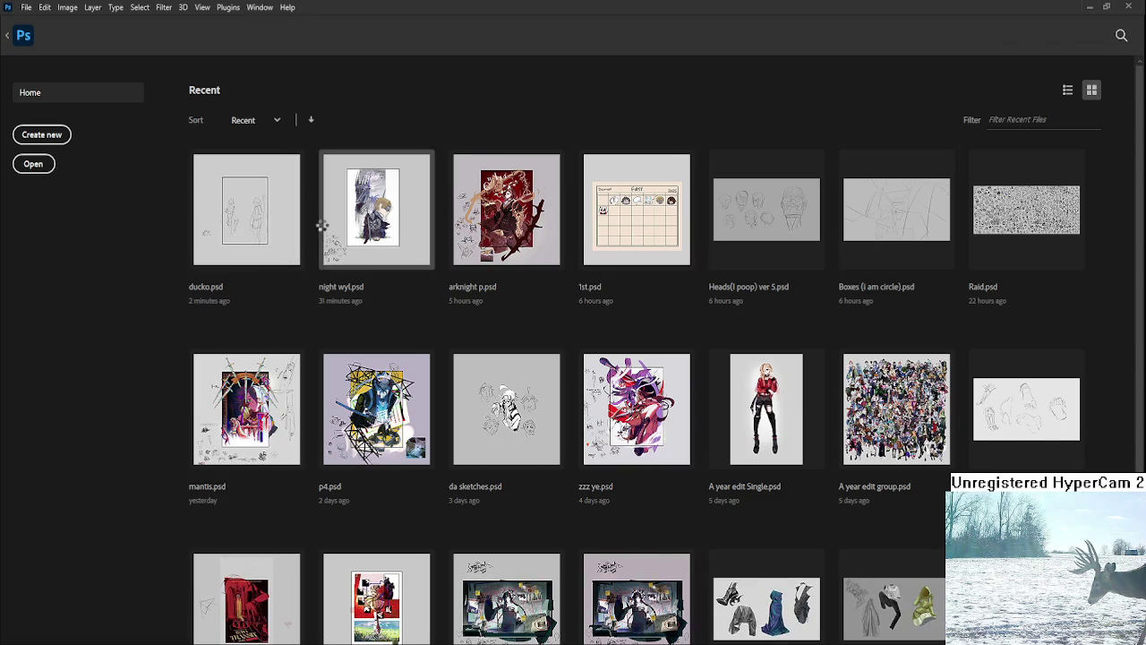
left_click(322, 228)
scroll(557, 391, "up", 2)
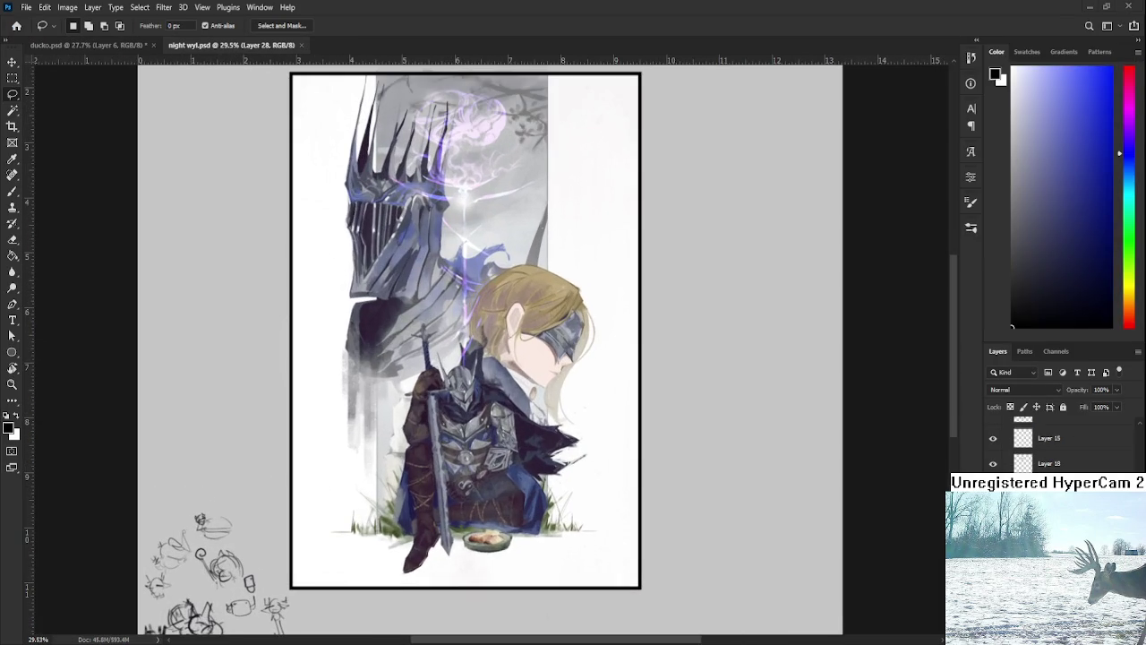
scroll(557, 392, "left", 1)
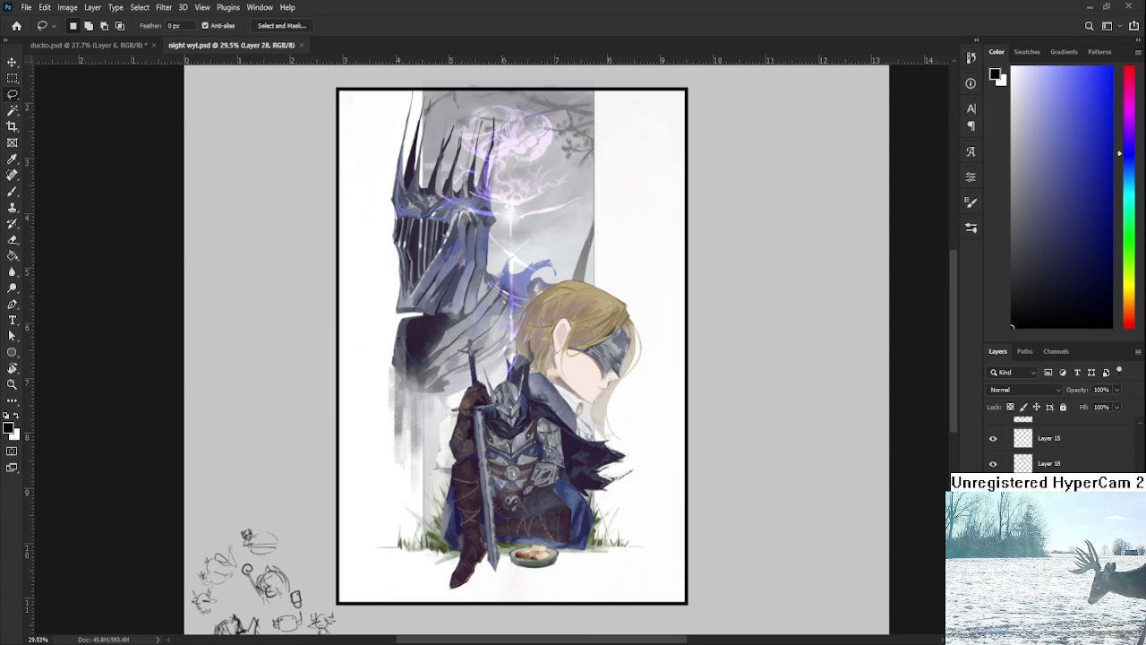
left_click(16, 25)
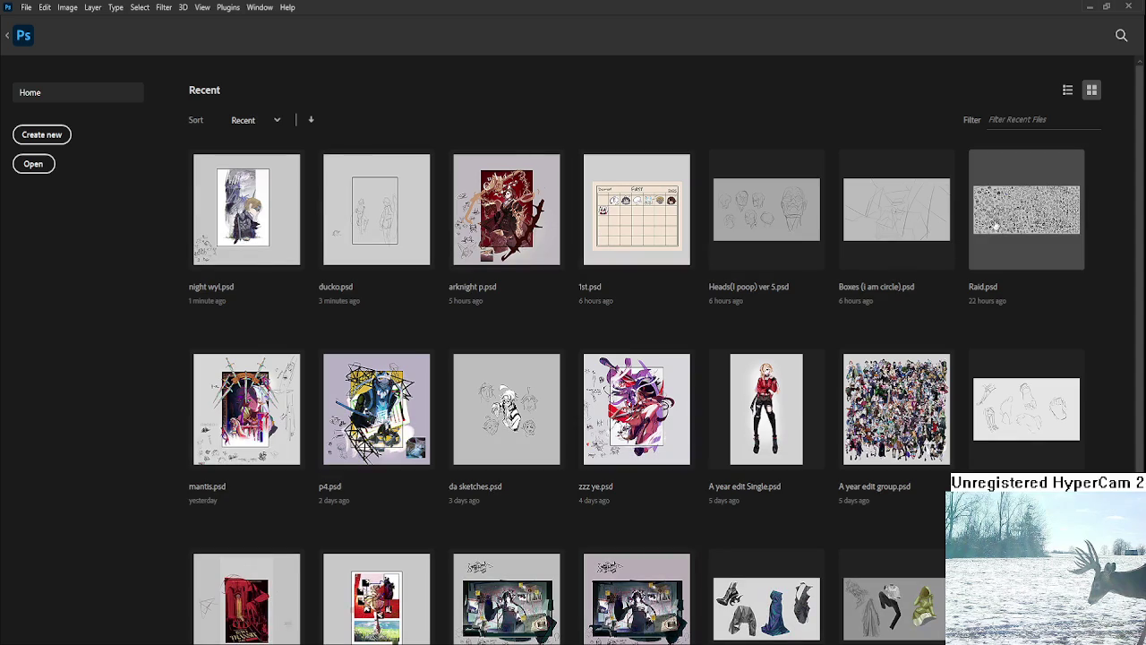
Open Raid.psd, zoom into the doodle wall, and paste the Twitch badge sheet.
left_click(1000, 218)
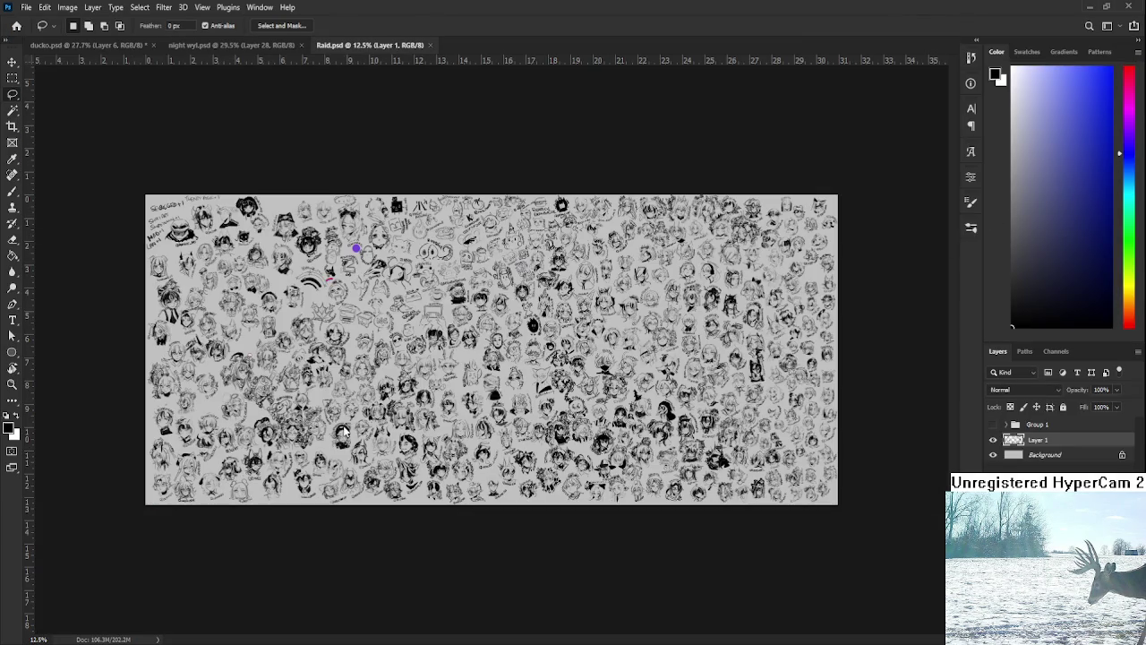
scroll(690, 493, "up", 2)
scroll(690, 492, "up", 2)
scroll(690, 493, "up", 2)
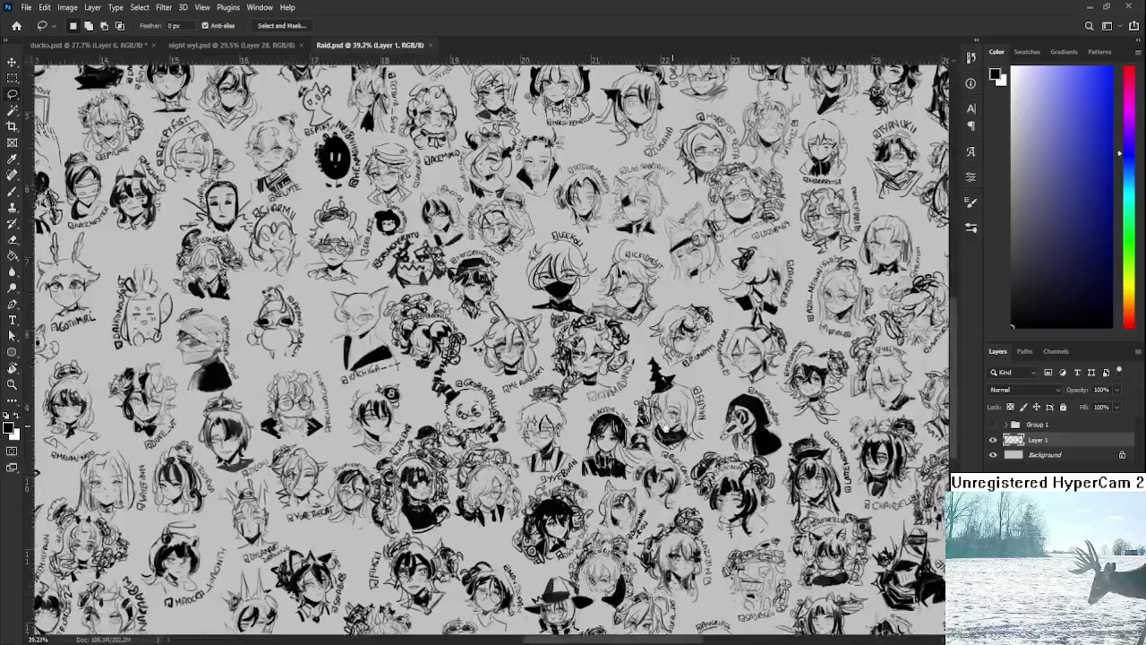
scroll(689, 493, "up", 2)
scroll(689, 493, "up", 1)
scroll(689, 492, "up", 1)
scroll(690, 493, "up", 1)
scroll(690, 493, "up", 1)
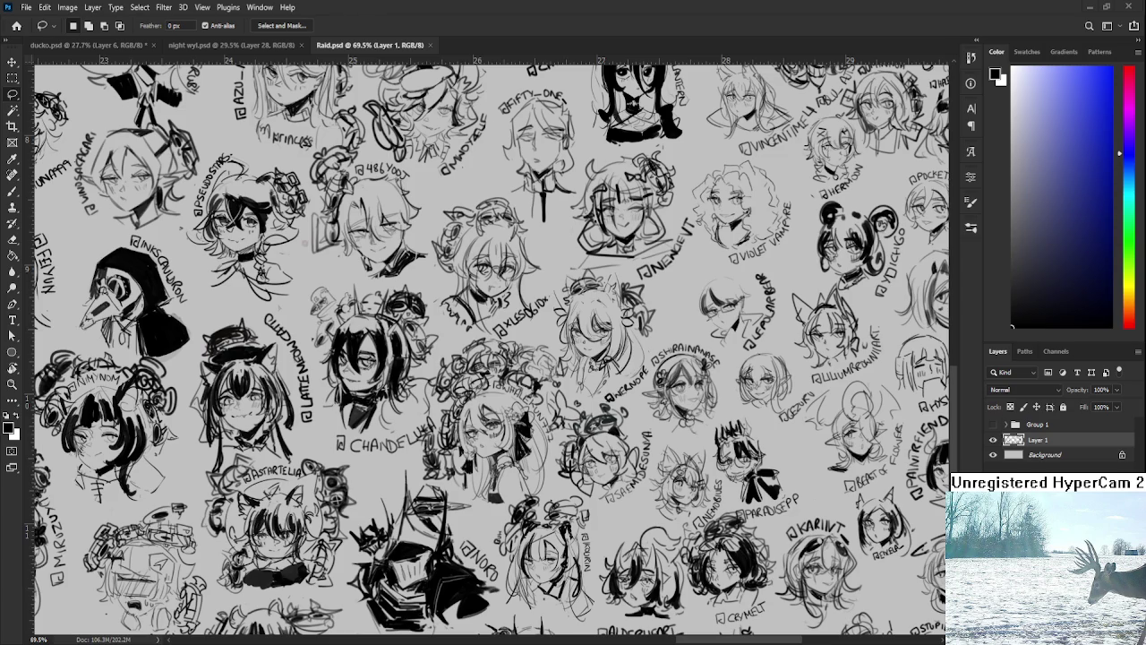
key("ctrl+v")
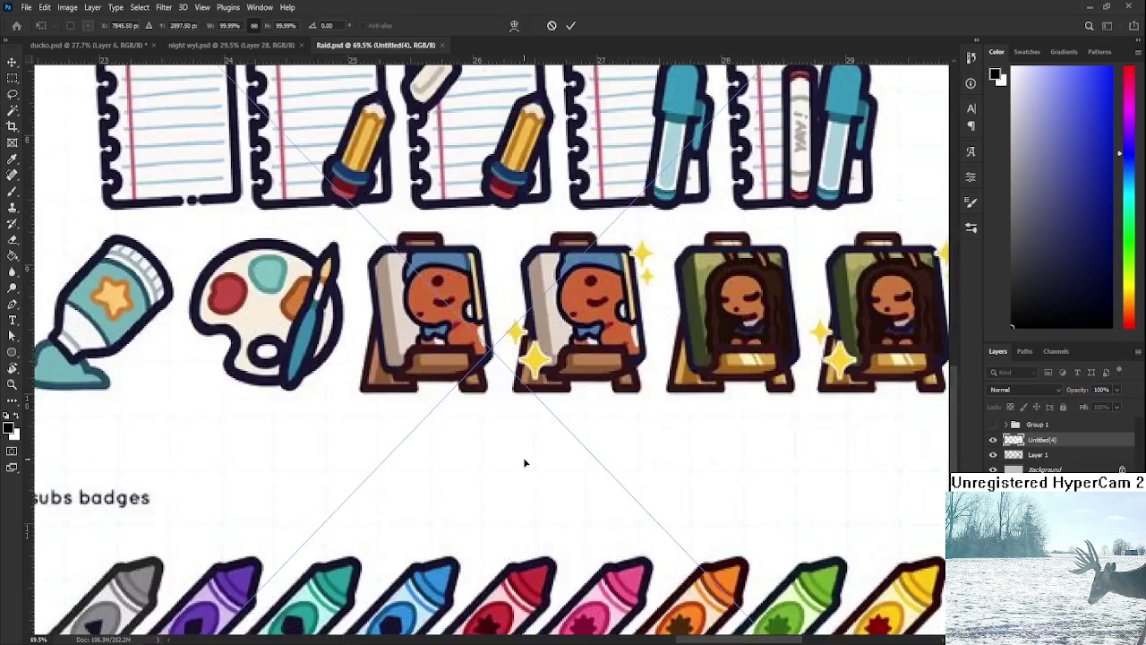
Scale the pasted badge sheet down to about 39%.
scroll(526, 463, "down", 3)
scroll(525, 463, "down", 2)
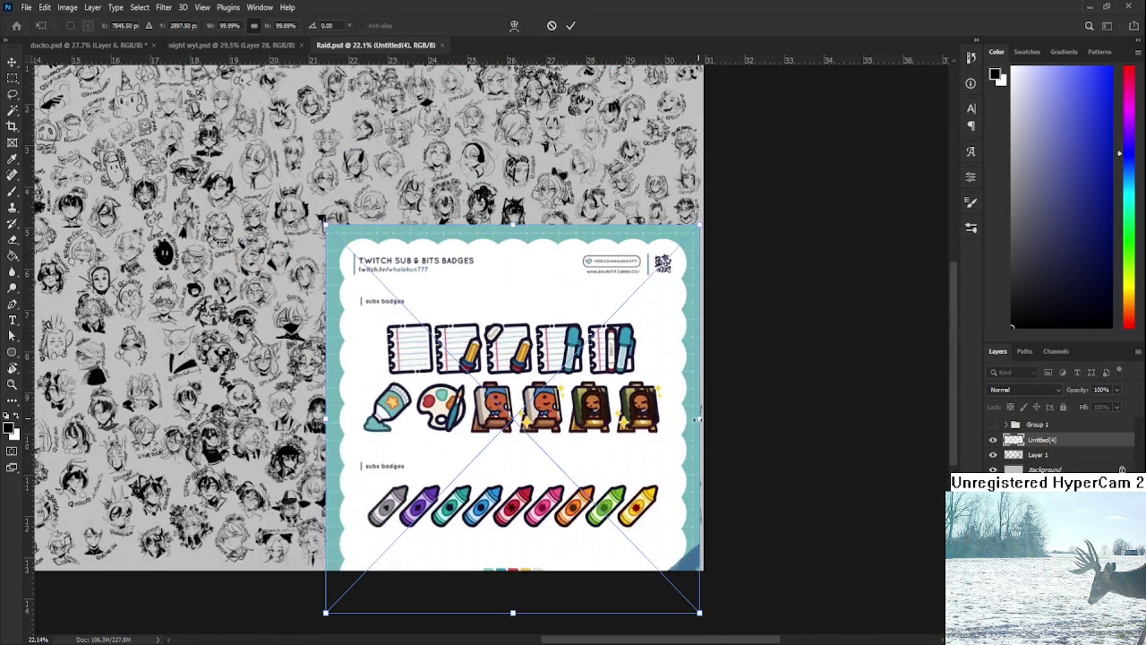
left_click_drag(697, 419, 471, 418)
scroll(428, 448, "up", 1)
scroll(428, 448, "up", 3)
key("Return")
scroll(419, 455, "up", 1)
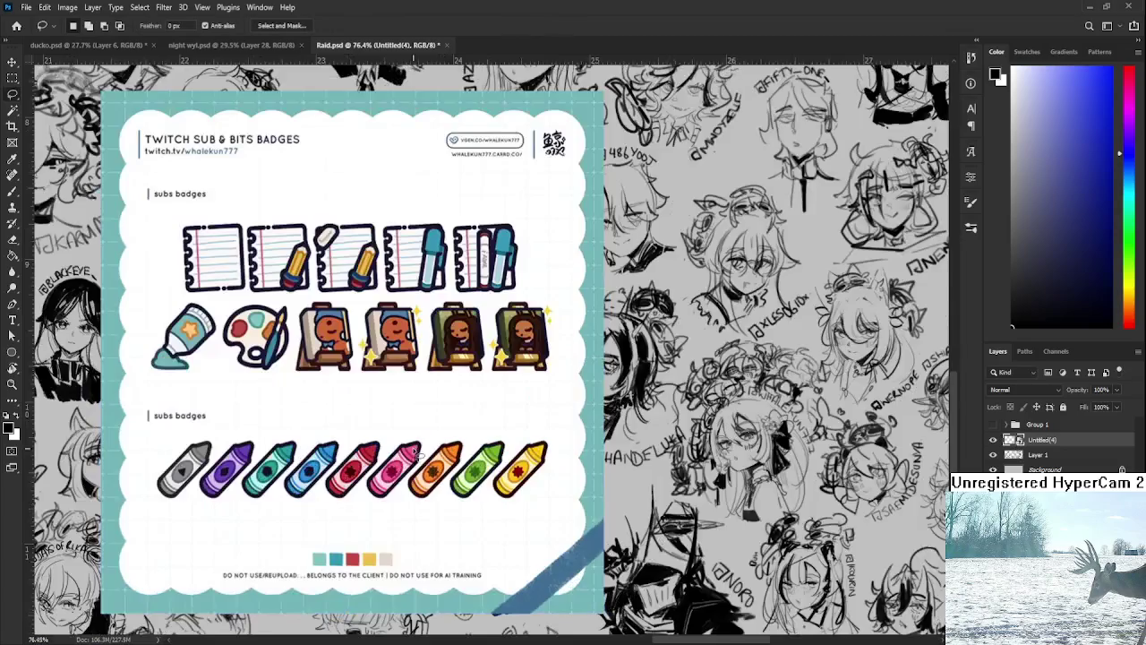
scroll(419, 455, "up", 1)
scroll(243, 470, "down", 1)
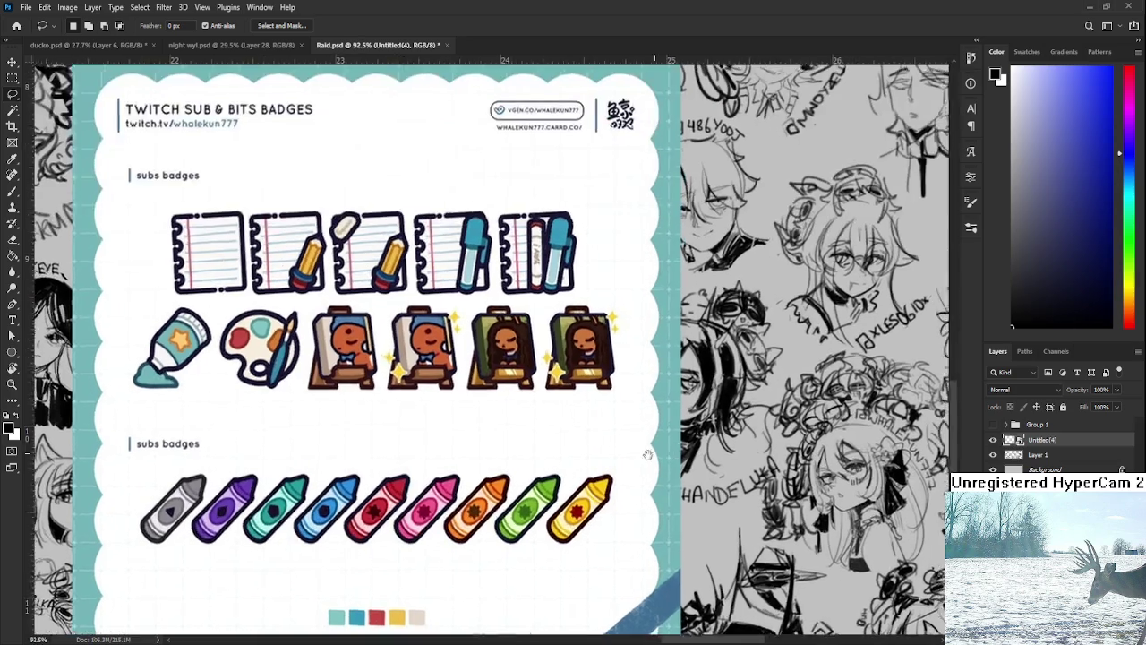
scroll(146, 508, "down", 3)
Shrink the badge sheet further to about 17.5% and move it to the wall's centre.
key("ctrl+t")
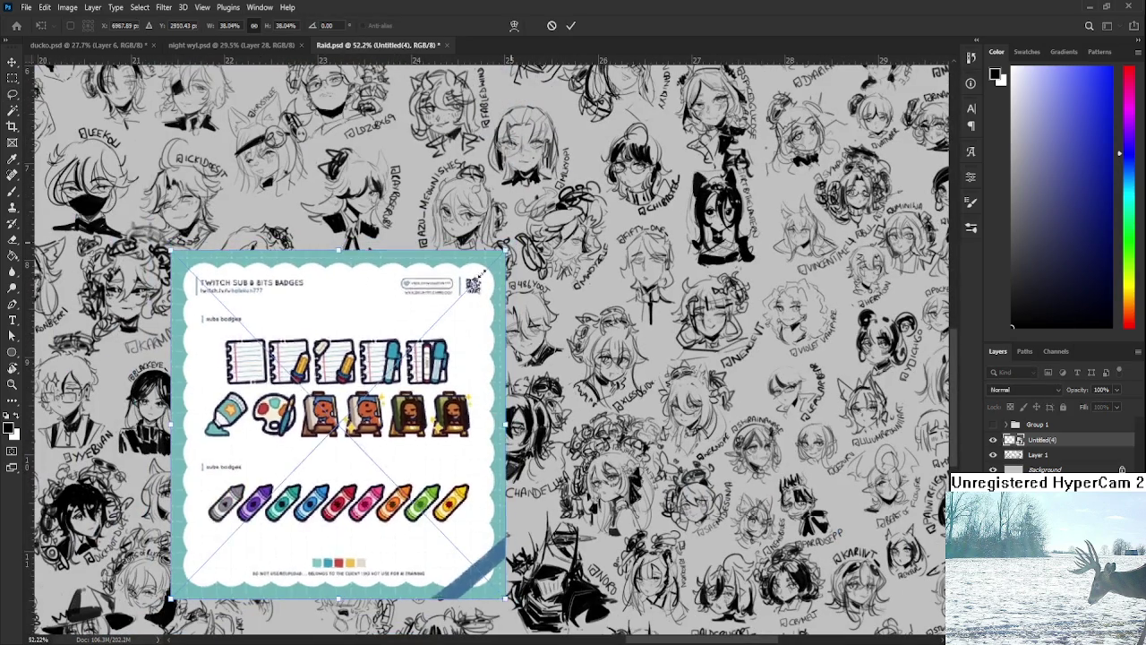
left_click_drag(509, 257, 333, 435)
left_click_drag(300, 483, 544, 388)
key("Return")
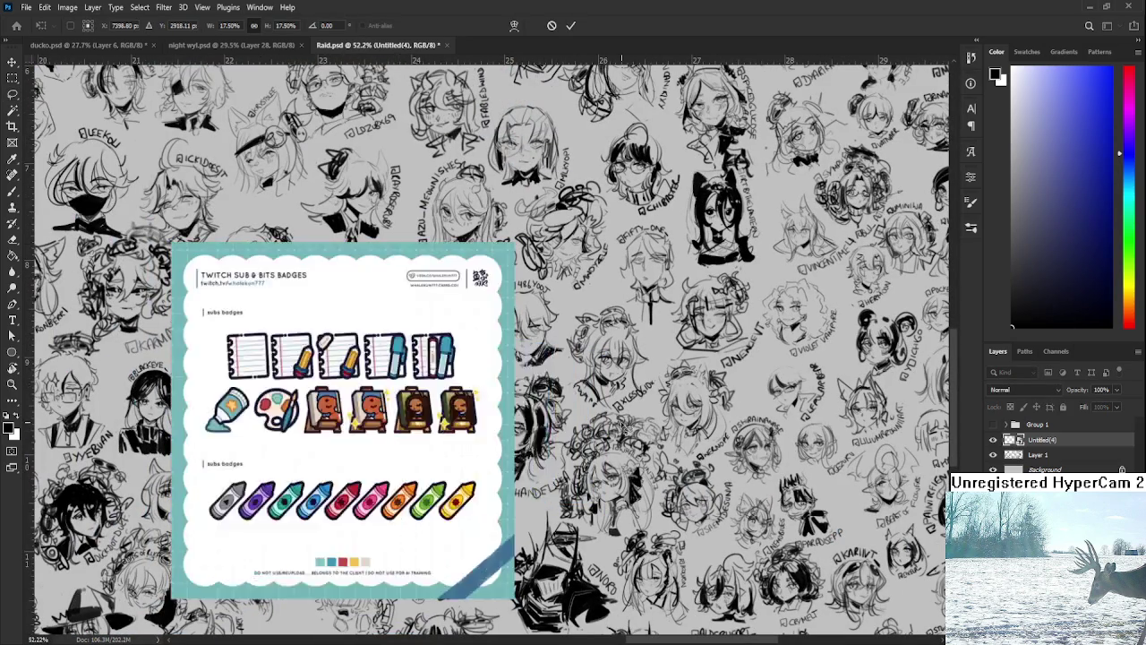
scroll(573, 427, "up", 10)
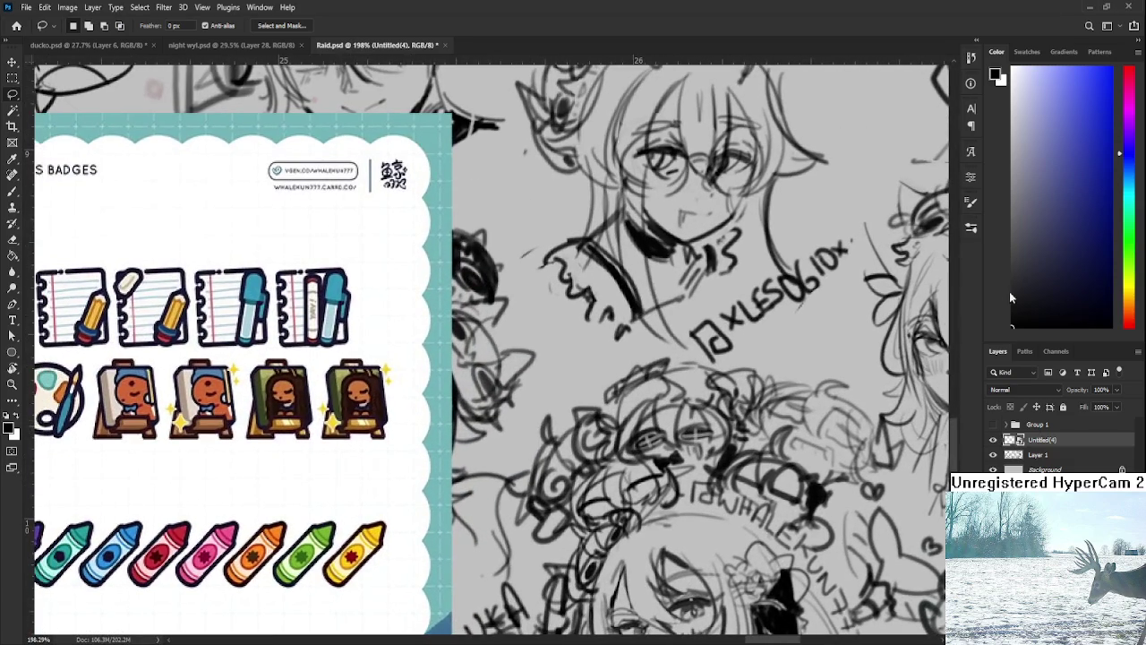
On Layer 1, tilt the canvas view and start the doodle with vertical and diagonal lines.
left_click(1039, 455)
key("r")
left_click_drag(619, 411, 624, 430)
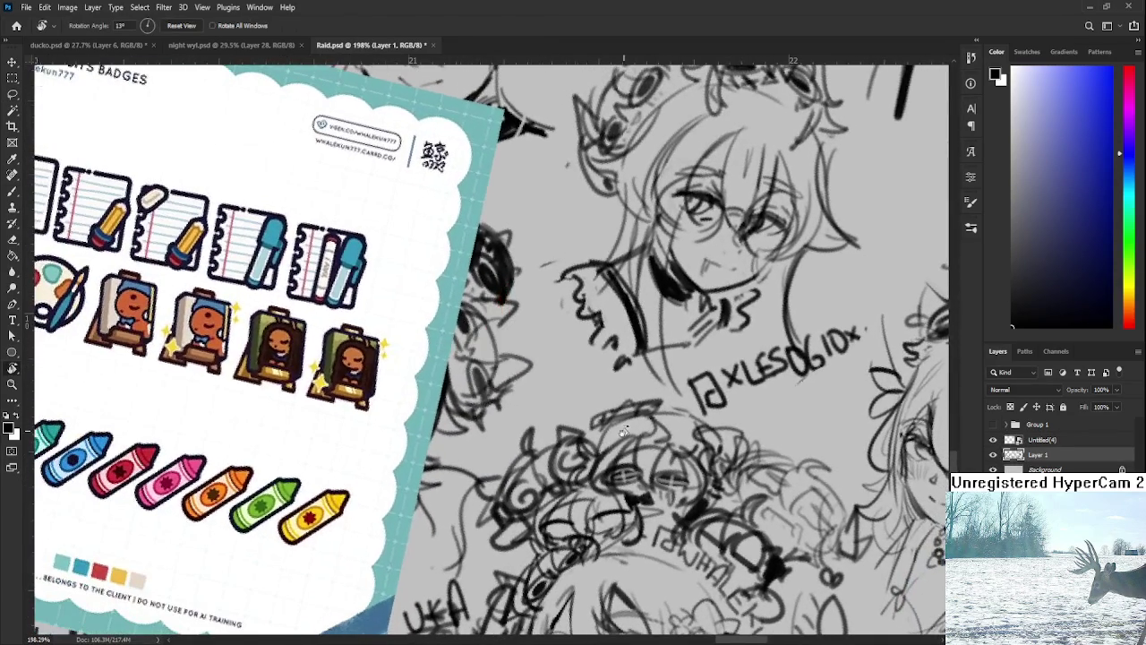
key("b")
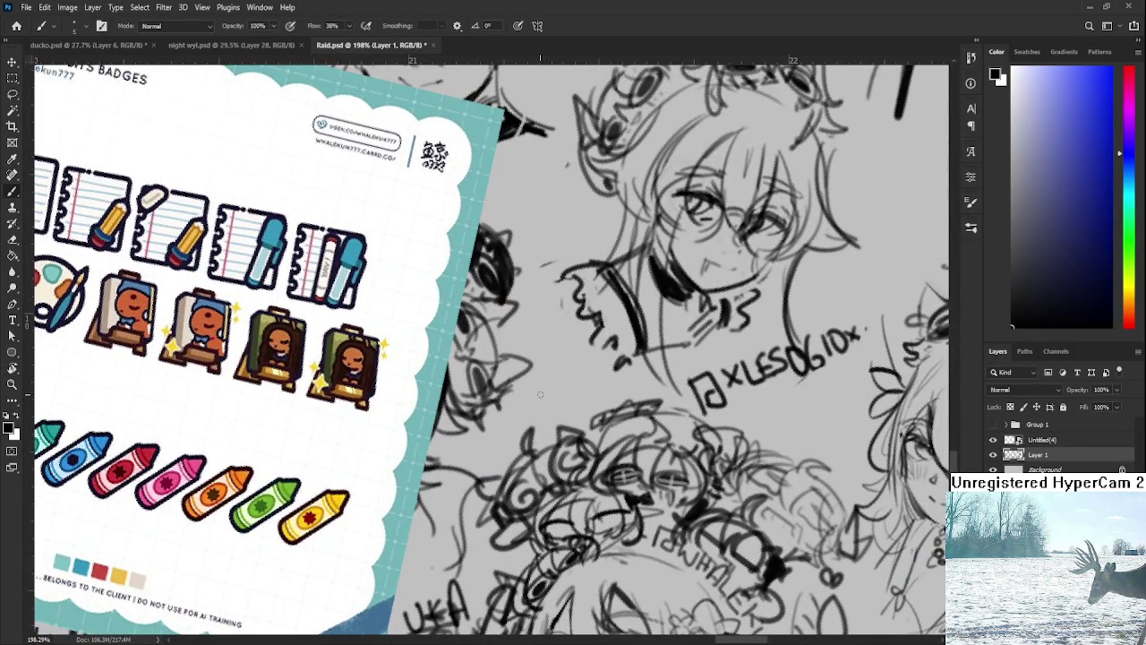
left_click_drag(534, 392, 541, 426)
key("ctrl+z")
left_click_drag(538, 369, 581, 387)
key("ctrl+z")
left_click_drag(540, 382, 550, 422)
Sketch the camera box outline with a top tab, bottom edge and inner crescent.
left_click_drag(544, 365, 584, 408)
mouse_move(579, 362)
left_mouse_down()
mouse_move(587, 414)
mouse_move(559, 417)
left_mouse_up()
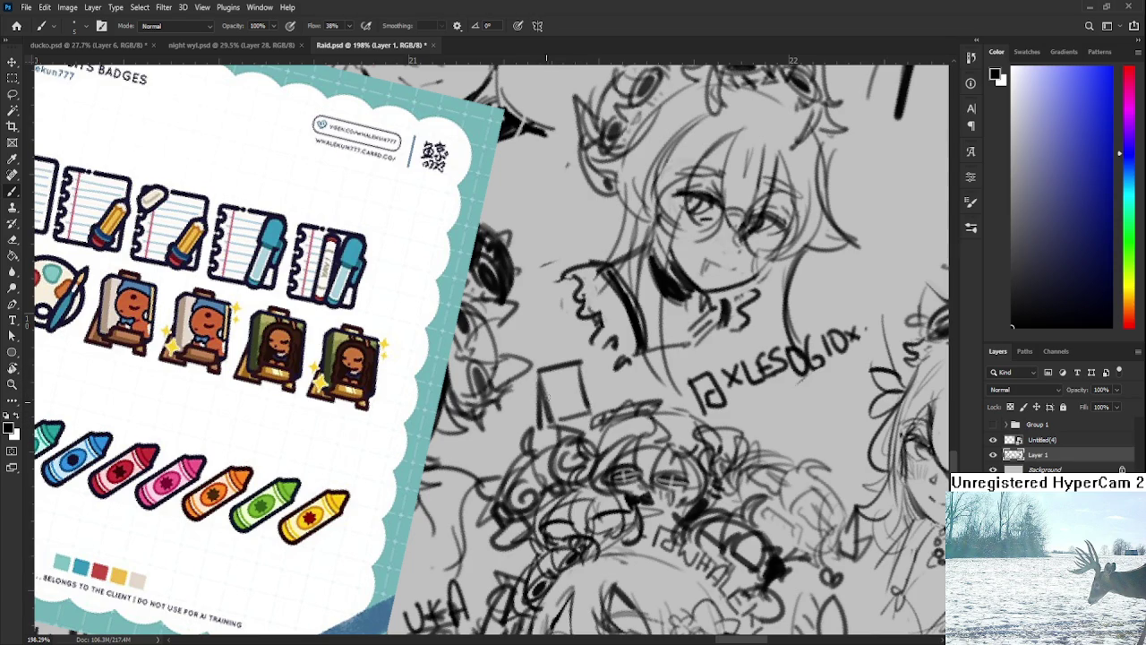
left_click_drag(548, 368, 573, 365)
left_click_drag(555, 416, 589, 414)
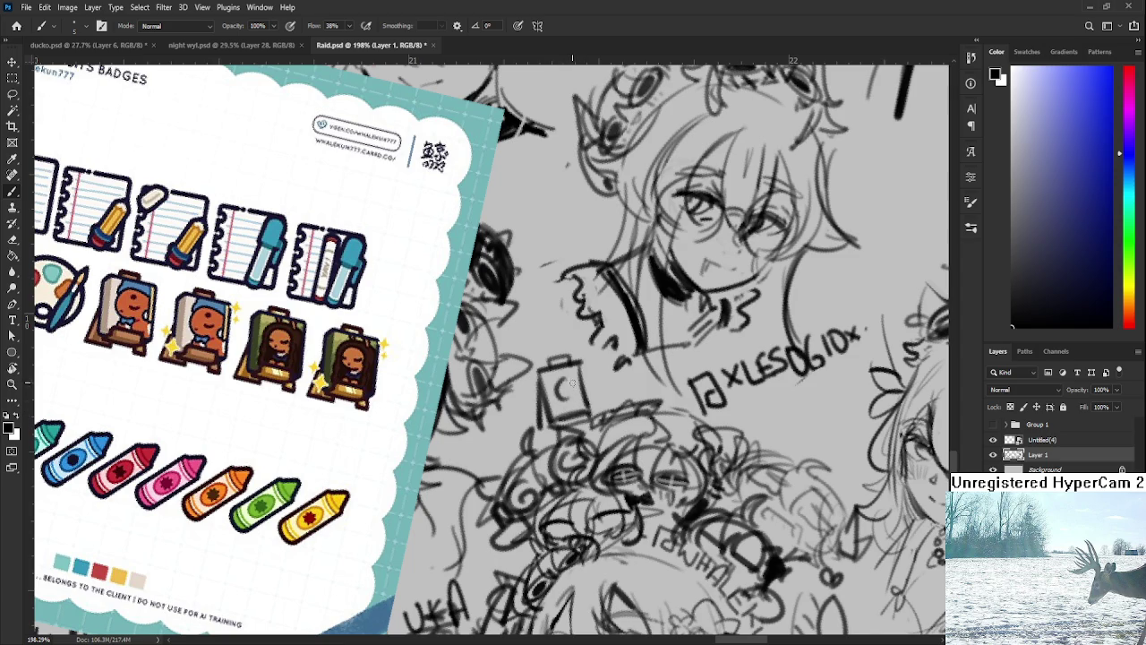
mouse_move(561, 376)
left_mouse_down()
mouse_move(557, 399)
mouse_move(572, 375)
left_mouse_up()
mouse_move(550, 380)
left_mouse_down()
mouse_move(564, 367)
mouse_move(580, 408)
left_mouse_up()
Refine the doodle's edges, darkening them with the brush and lightening with a smaller eraser.
key("e")
key("bracketleft")
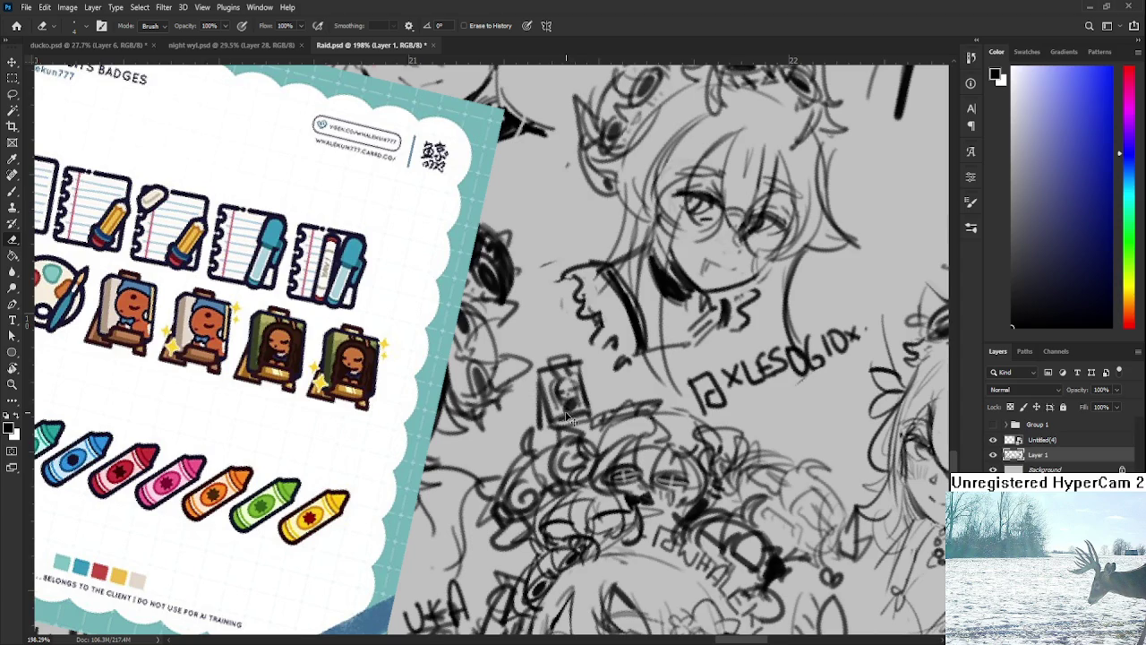
key("b")
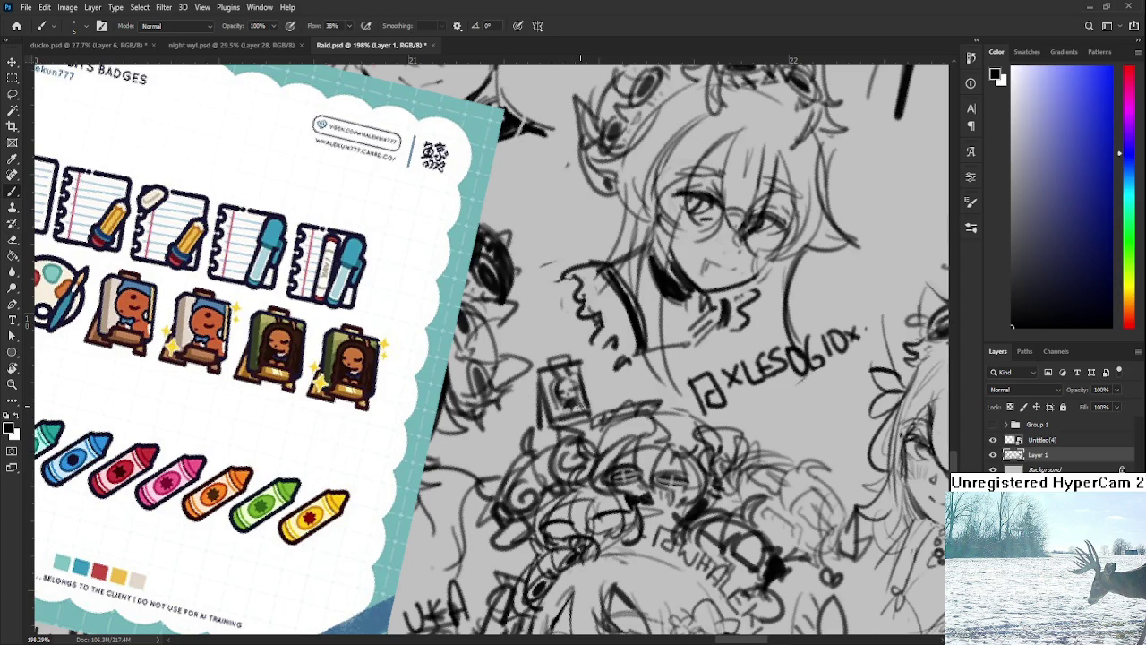
mouse_move(578, 363)
left_mouse_down()
mouse_move(591, 412)
mouse_move(548, 410)
mouse_move(548, 430)
mouse_move(539, 426)
left_mouse_up()
key("e")
left_click_drag(536, 381, 540, 390)
key("r")
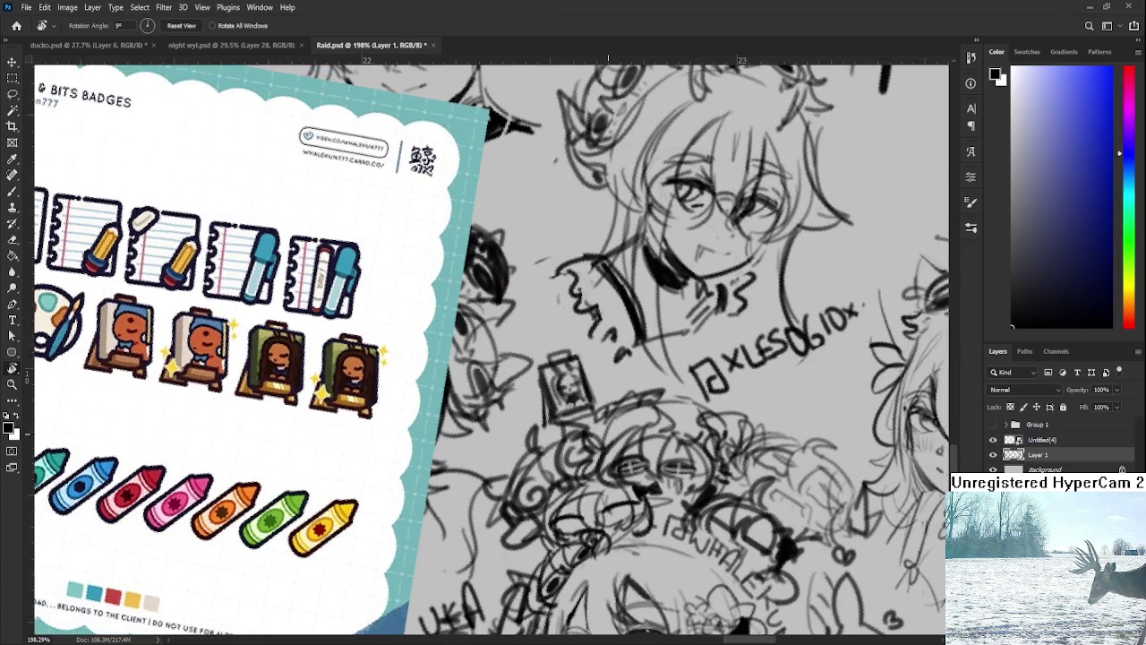
left_click_drag(27, 356, 16, 337)
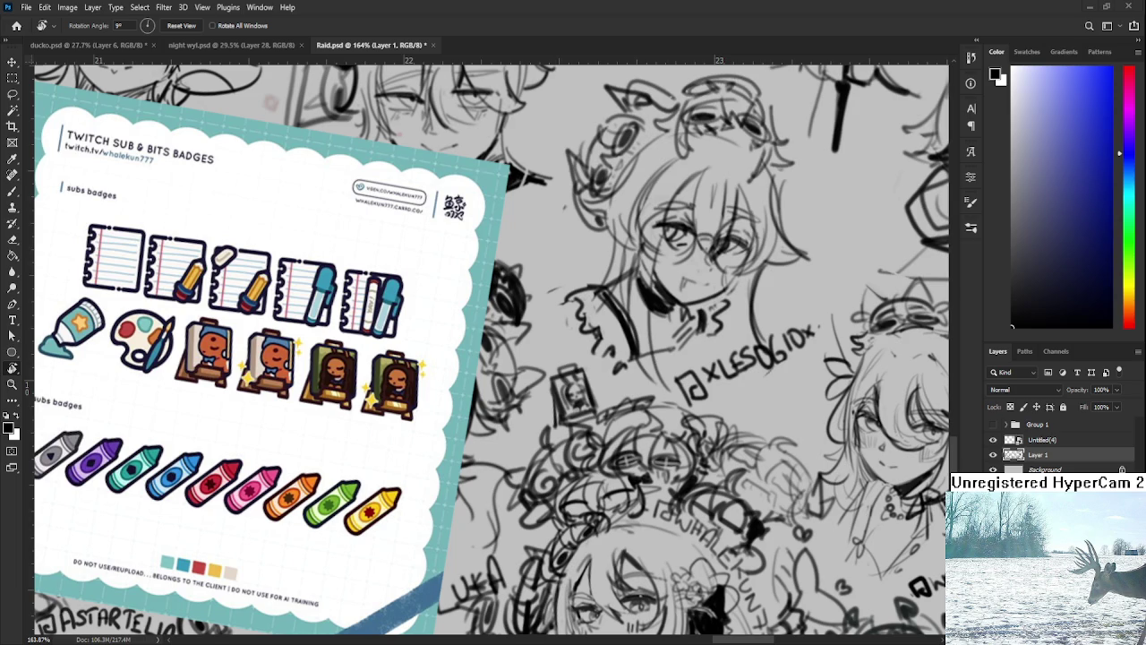
Lighten strokes along the doodle's right edge and rotate the view back toward level.
scroll(613, 419, "up", 5)
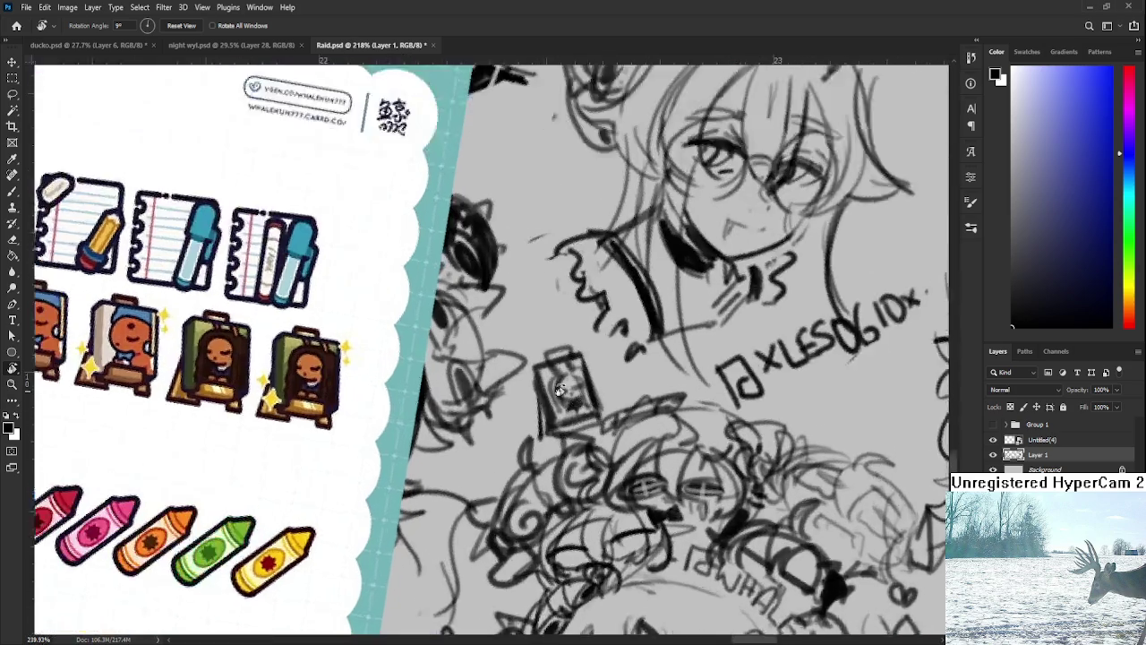
key("e")
left_click_drag(576, 383, 578, 445)
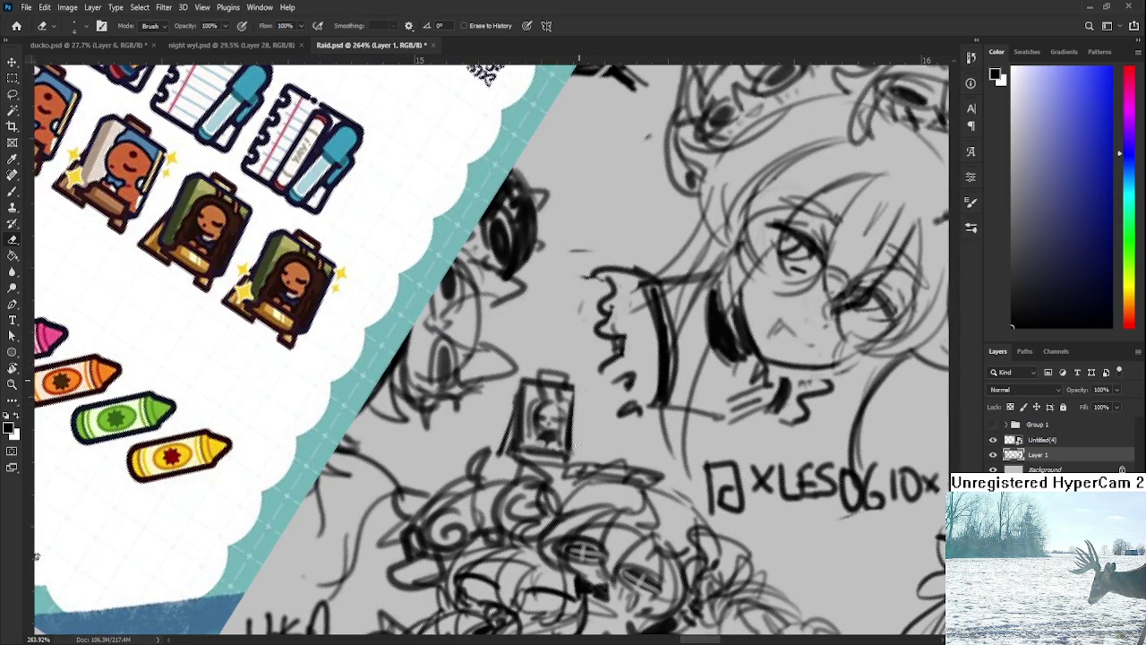
key("b")
key("r")
left_click_drag(560, 384, 566, 385)
key("e")
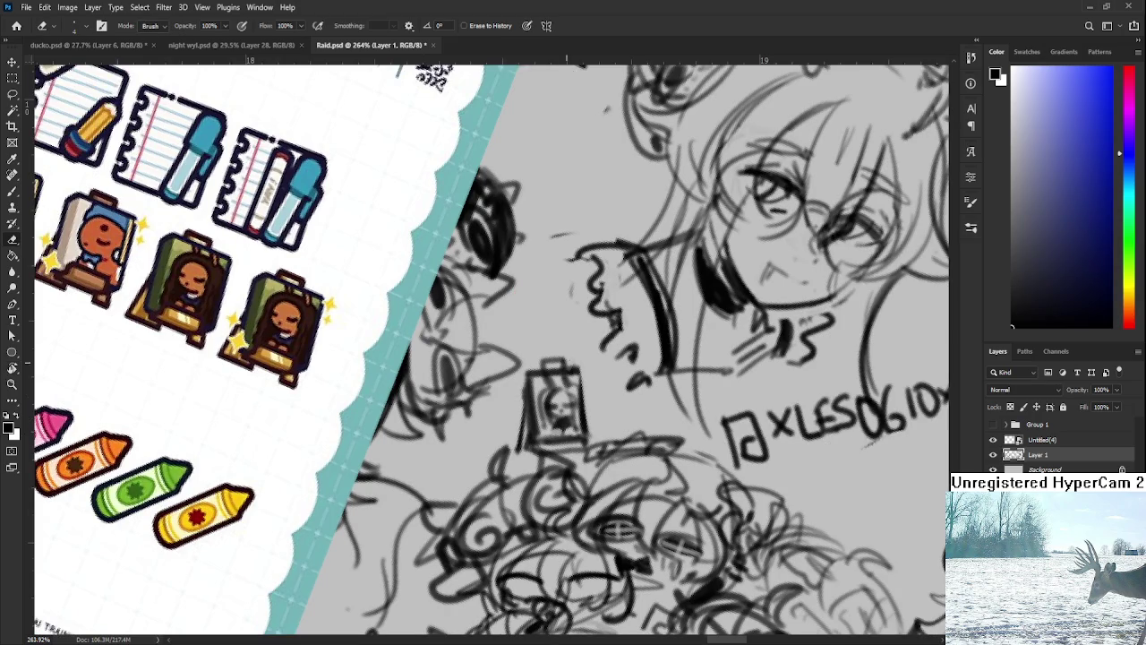
key("r")
scroll(561, 340, "down", 5)
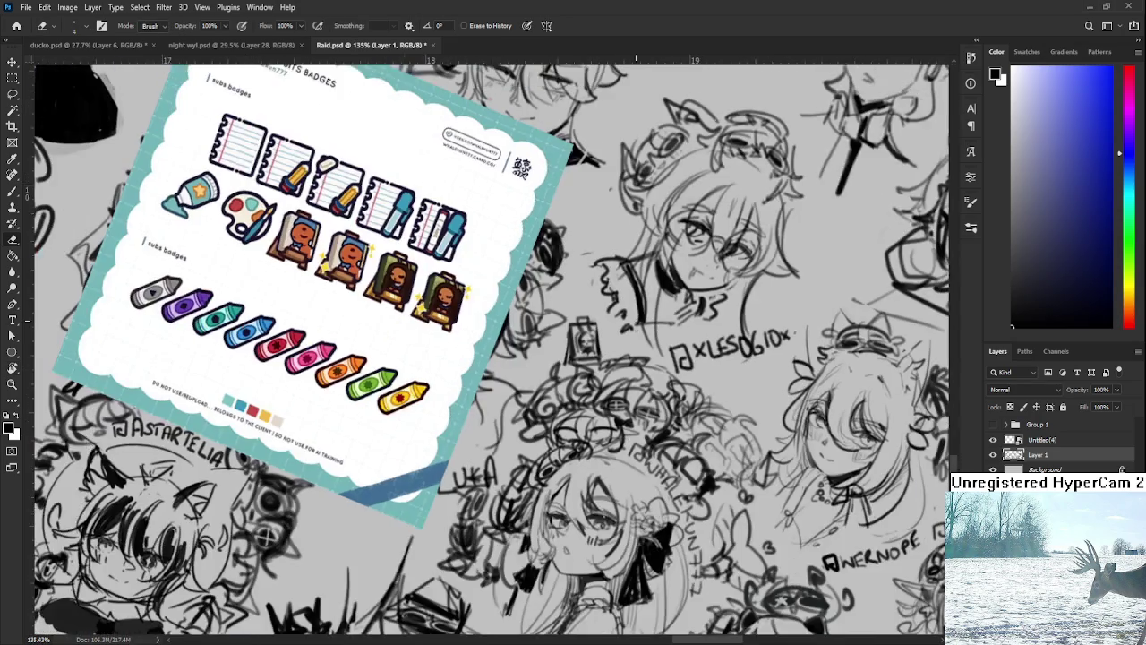
left_click_drag(561, 340, 670, 420)
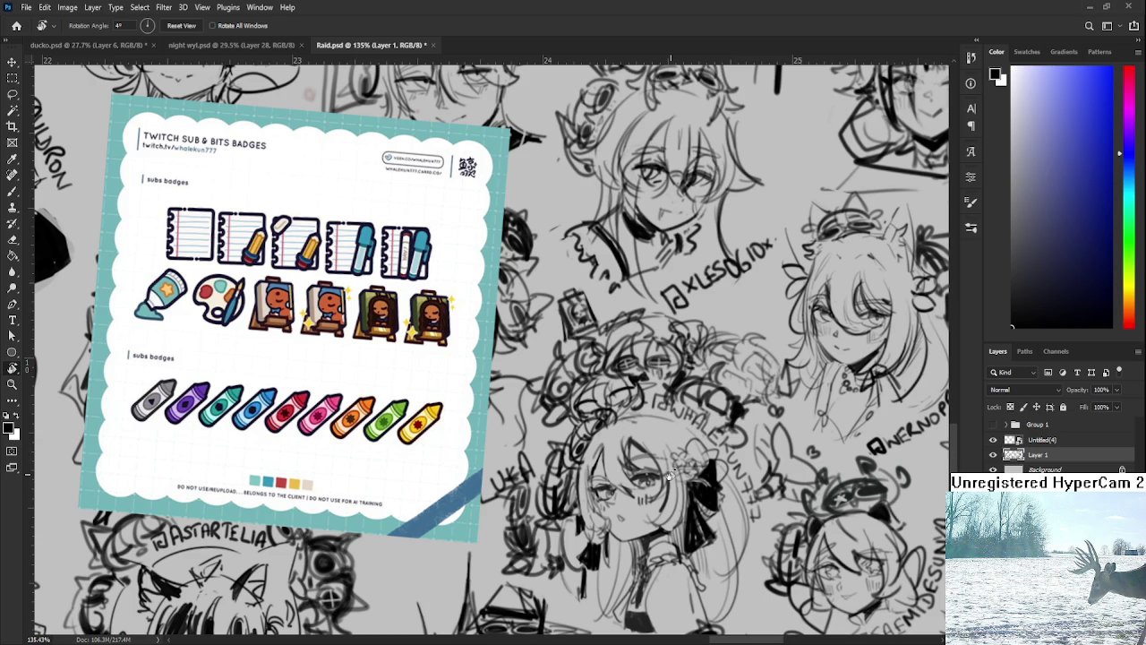
scroll(695, 538, "down", 5)
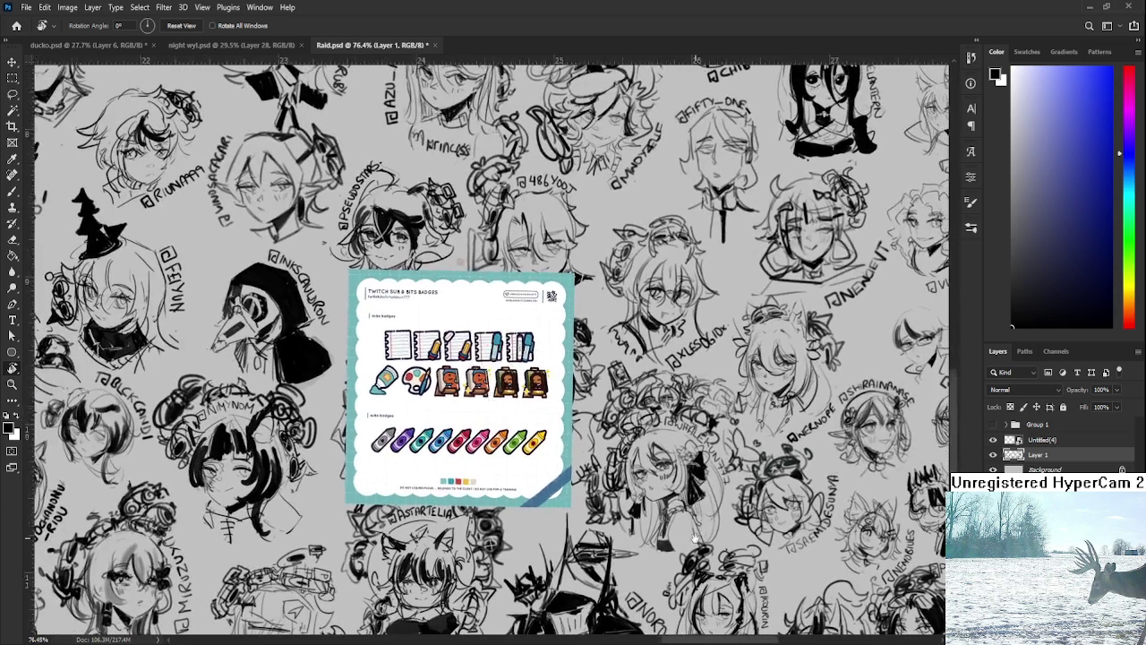
left_click_drag(695, 538, 441, 325)
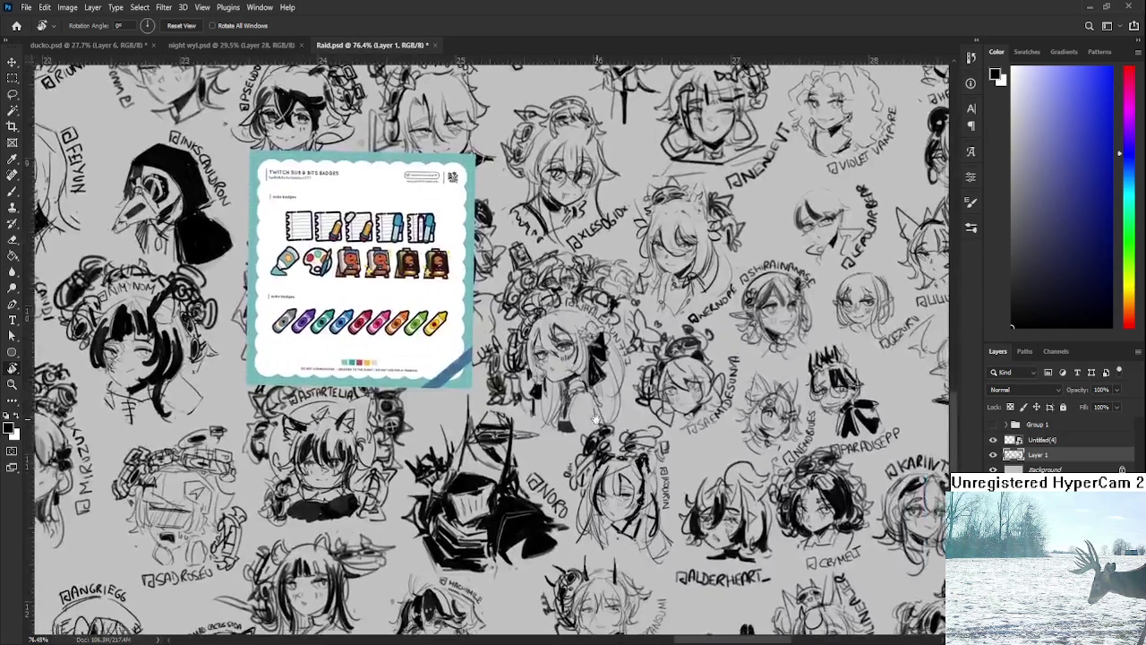
scroll(441, 325, "up", 2)
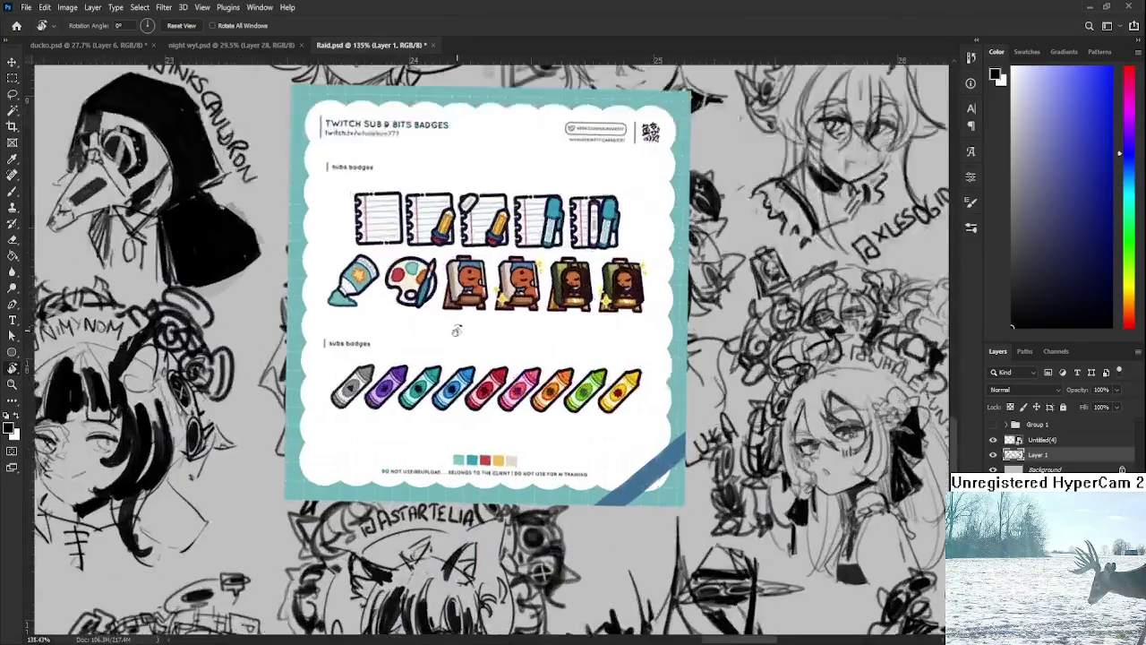
scroll(455, 328, "up", 2)
scroll(509, 447, "up", 2)
scroll(409, 471, "up", 2)
scroll(409, 471, "down", 1)
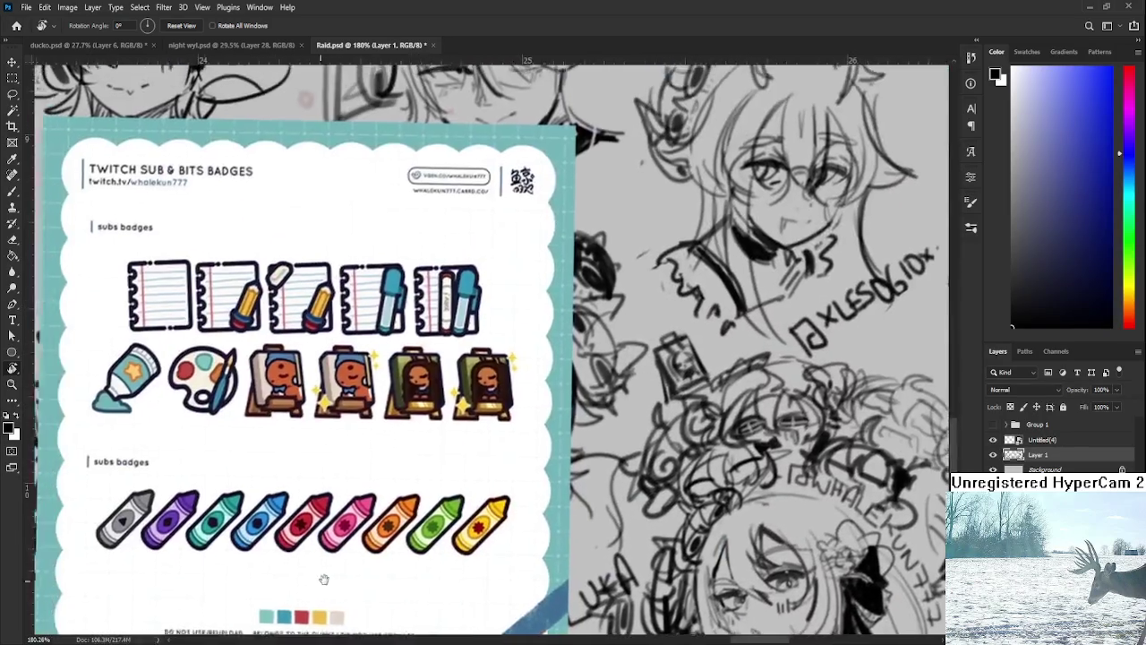
left_click_drag(408, 471, 451, 507)
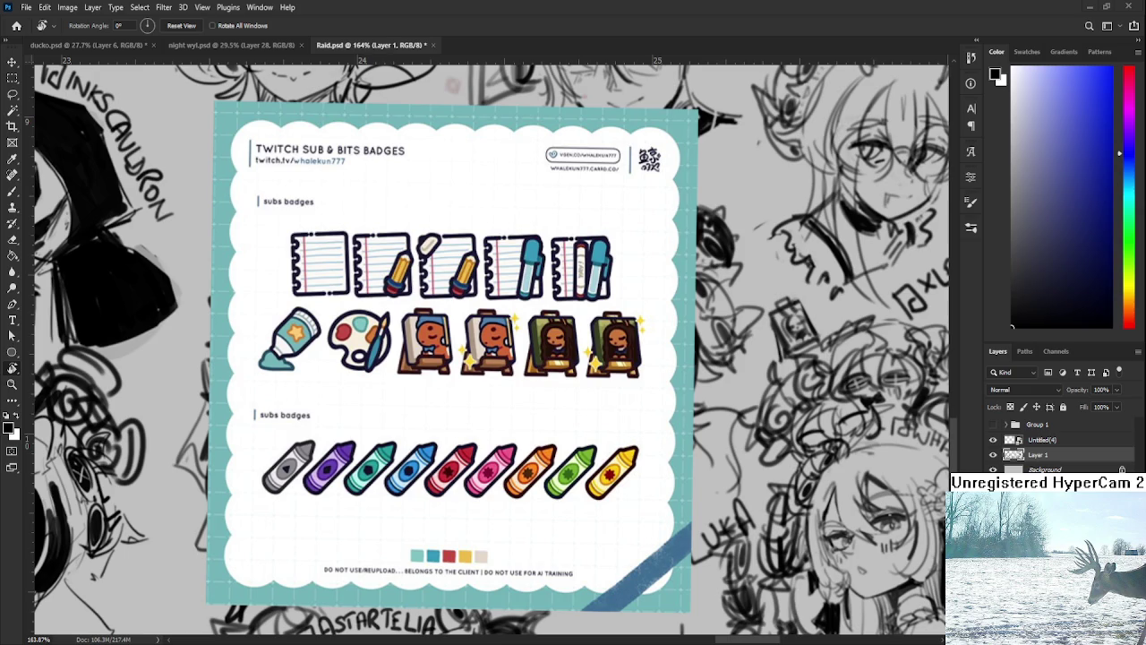
scroll(574, 437, "down", 3)
Delete the Untitled(4) badge reference layer from Raid.psd.
left_click(1065, 439)
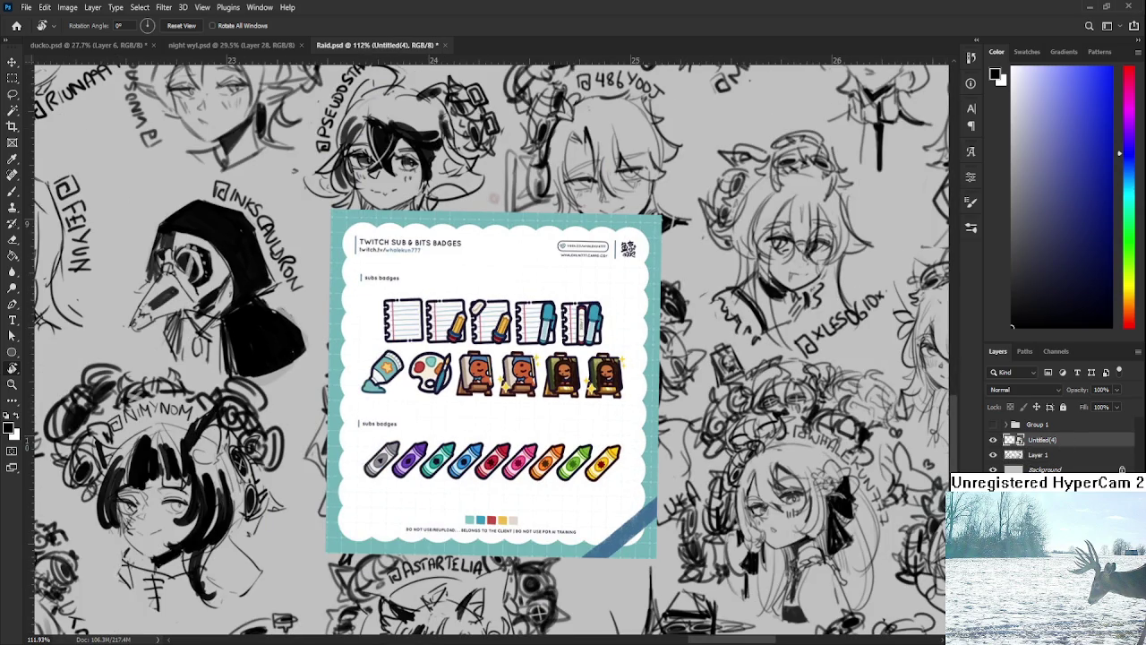
key("Delete")
scroll(617, 461, "down", 2)
scroll(609, 459, "down", 2)
scroll(604, 457, "down", 1)
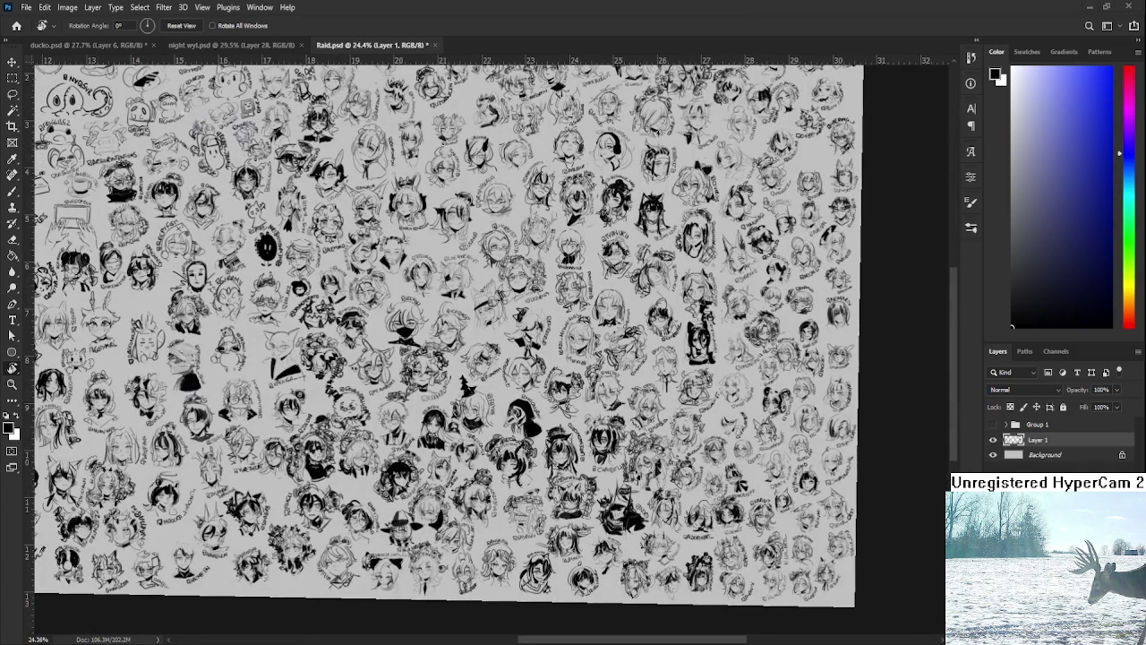
Save and close Raid.psd, then close night wyl.psd.
key("ctrl+s")
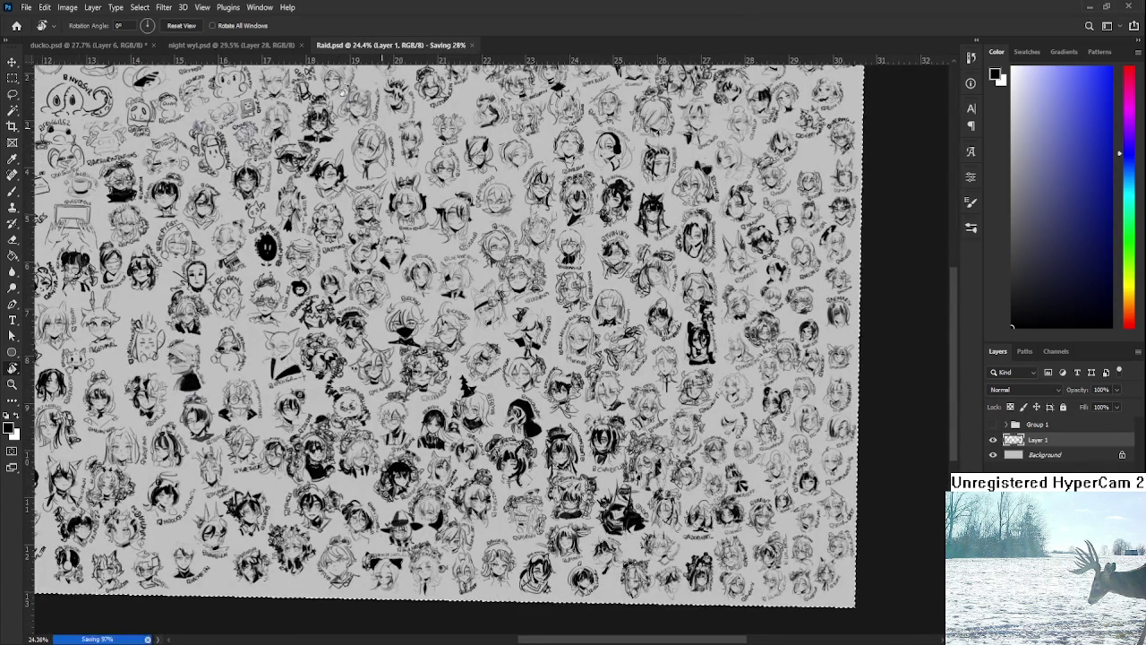
key("ctrl+w")
left_click(299, 45)
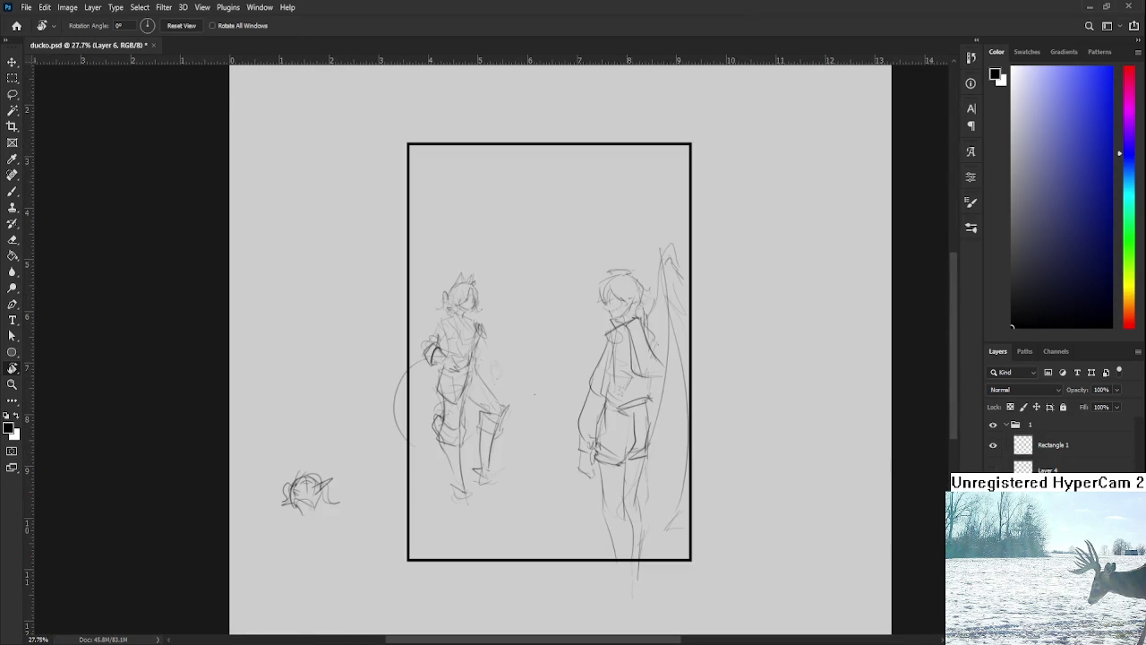
scroll(665, 343, "up", 2)
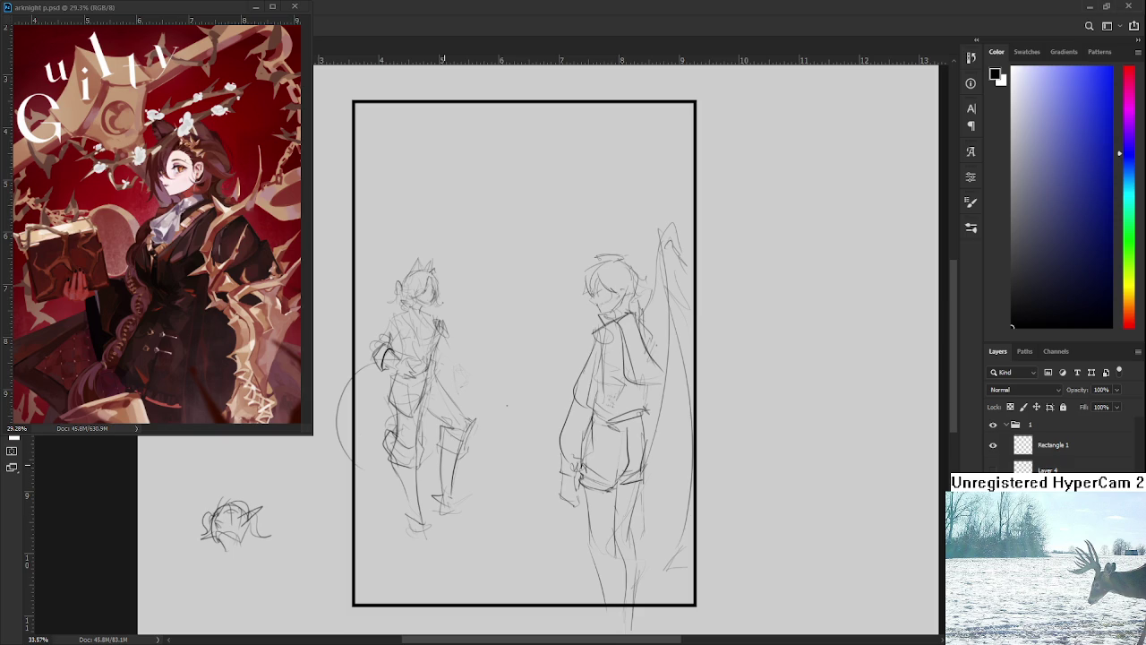
Sketch an extra line along the left figure's leg, then clear the selection.
left_click_drag(403, 333, 480, 330)
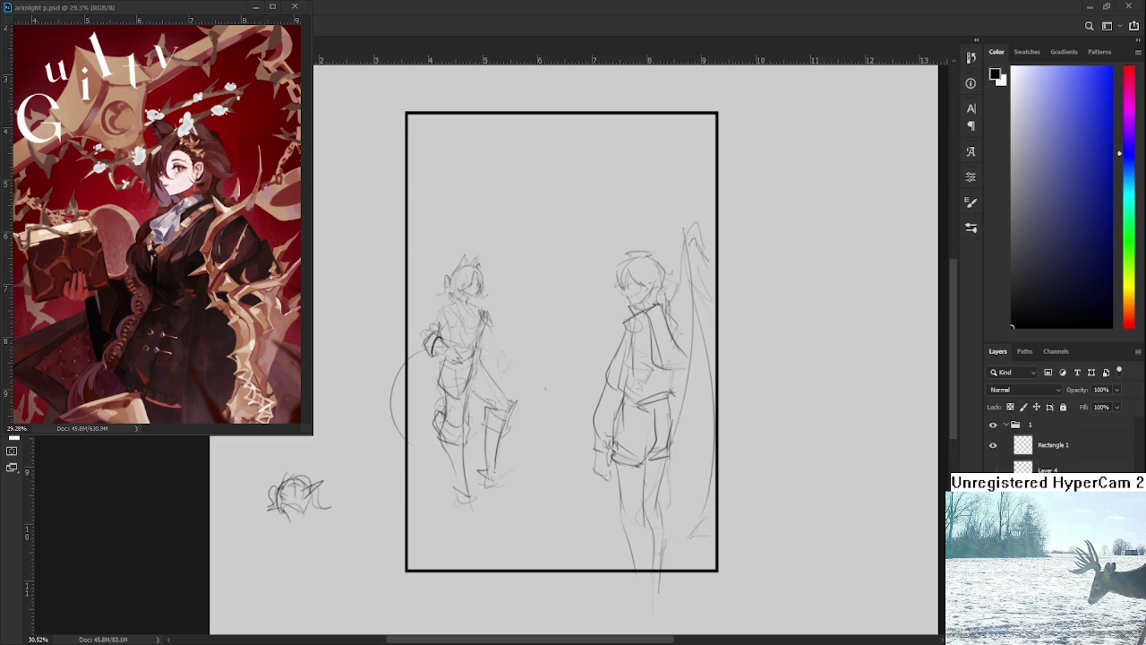
mouse_move(437, 431)
left_mouse_down()
mouse_move(447, 500)
mouse_move(480, 516)
mouse_move(475, 393)
mouse_move(480, 473)
mouse_move(509, 492)
mouse_move(525, 396)
mouse_move(490, 284)
mouse_move(439, 291)
mouse_move(432, 428)
left_mouse_up()
key("ctrl+d")
Lasso-select the outline of the left figure.
left_click_drag(474, 242, 498, 269)
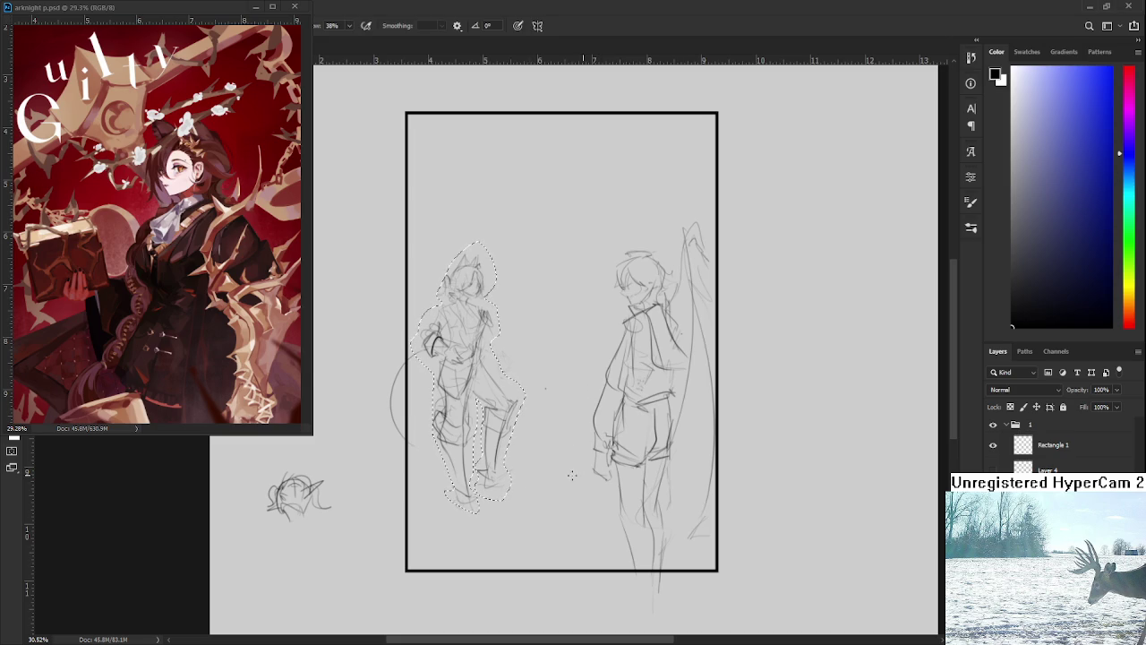
key("ctrl+d")
key("ctrl+shift+d")
left_click_drag(439, 269, 813, 271)
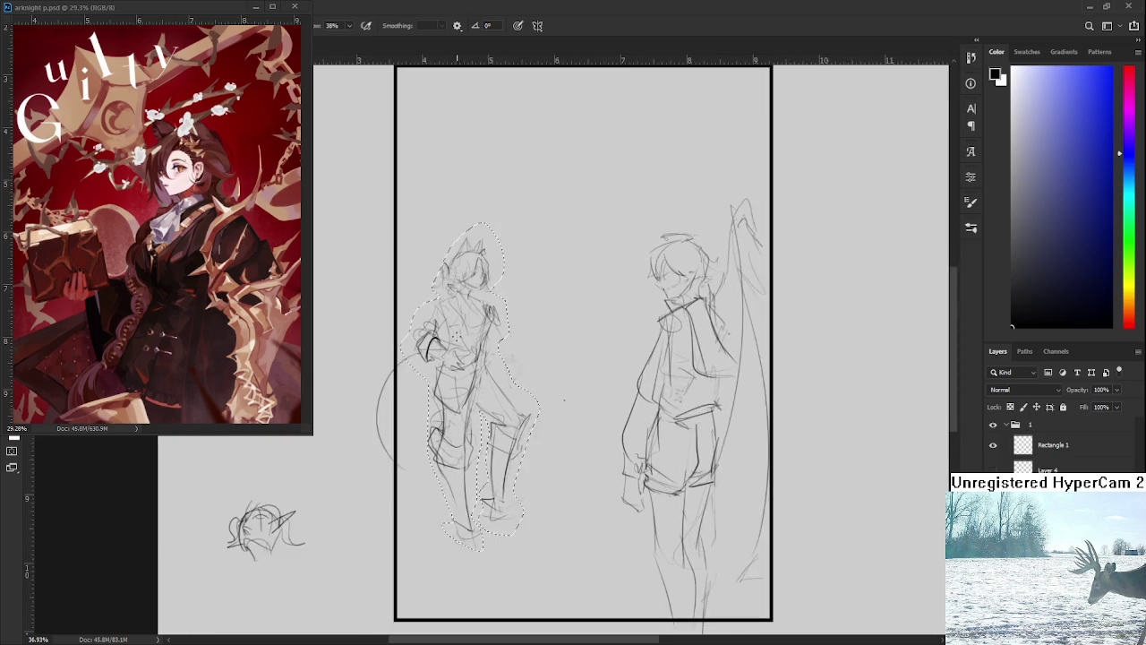
key("ctrl+d")
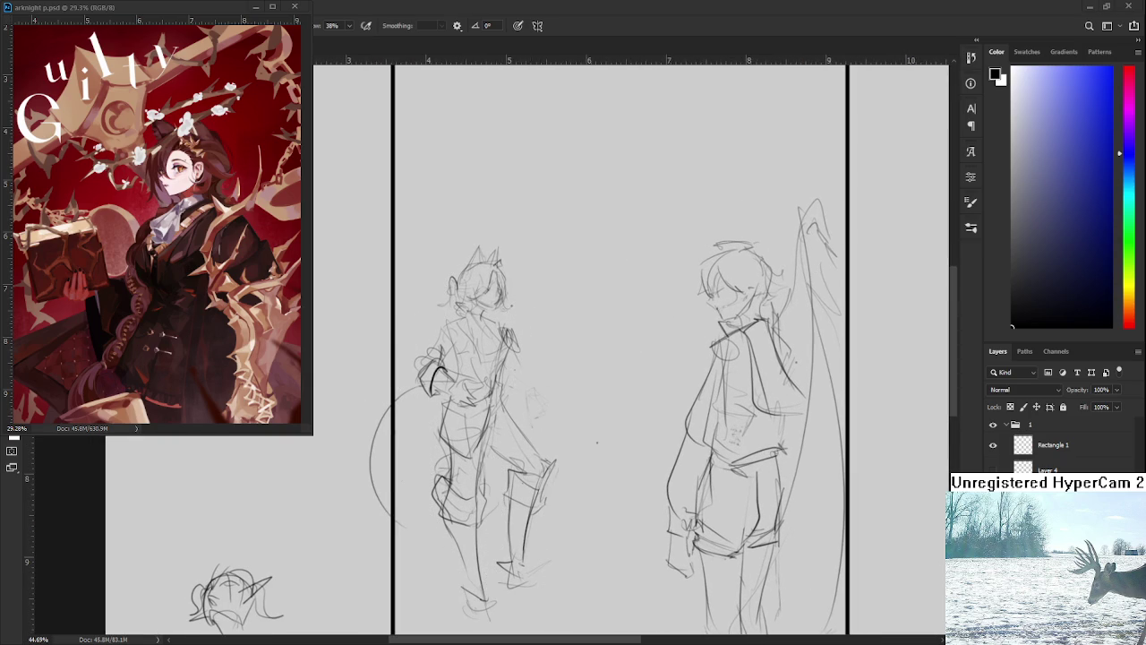
key("ctrl+shift+d")
scroll(596, 441, "up", 1, "alt")
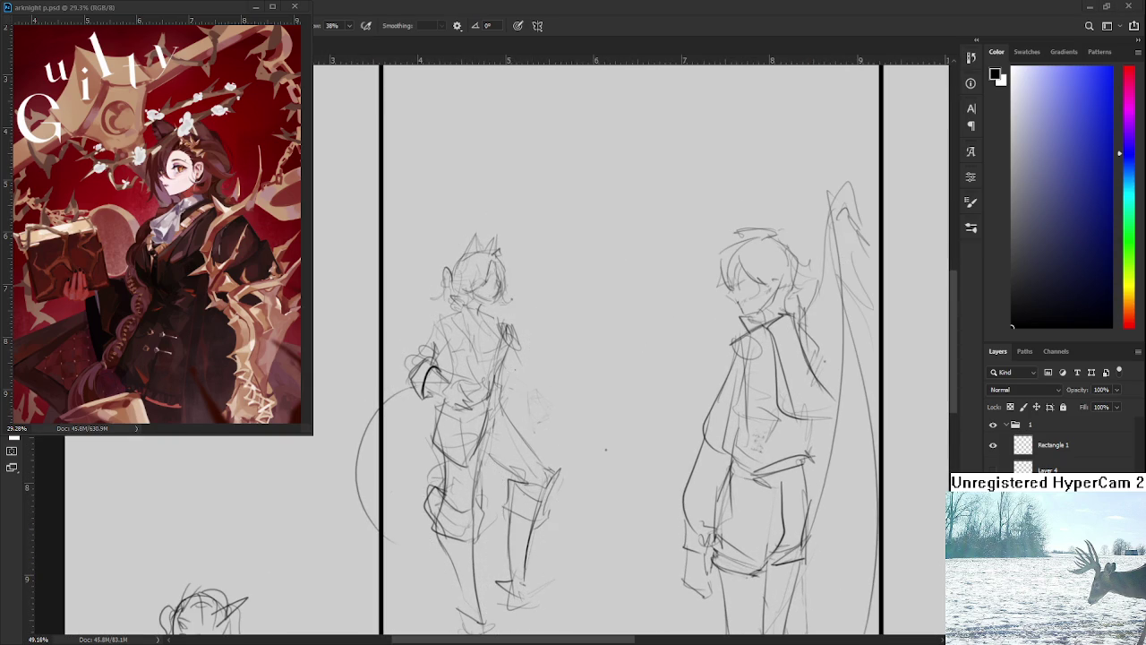
Pick a greyish purple in the Color panel and fill the left figure's selection.
left_click(1014, 87)
left_click(1029, 161)
left_click_drag(1130, 154, 1127, 143)
left_click(1056, 96)
key("w")
key("alt+BackSpace")
scroll(537, 412, "down", 1)
scroll(614, 361, "down", 1)
Redo the fill twice with lighter purples until the left figure is light lavender.
key("ctrl+z")
left_click(1039, 126)
key("alt+BackSpace")
key("ctrl+z")
left_click(1028, 146)
key("alt+BackSpace")
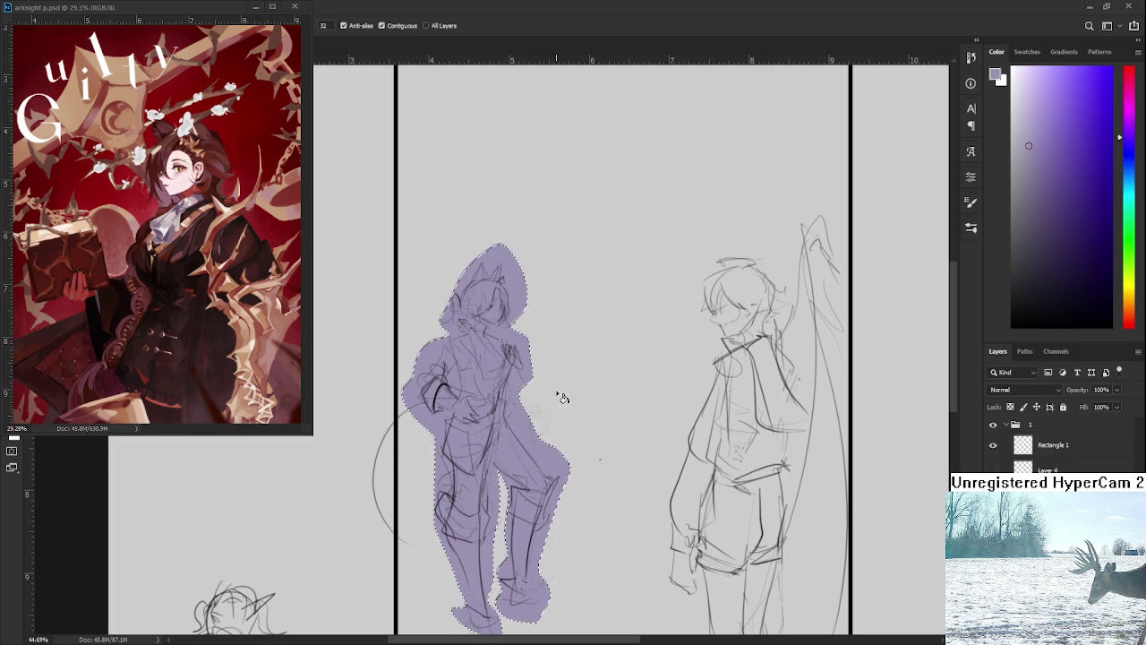
Erase stray purple fill along the left figure's arm, hip, lower legs and feet.
key("e")
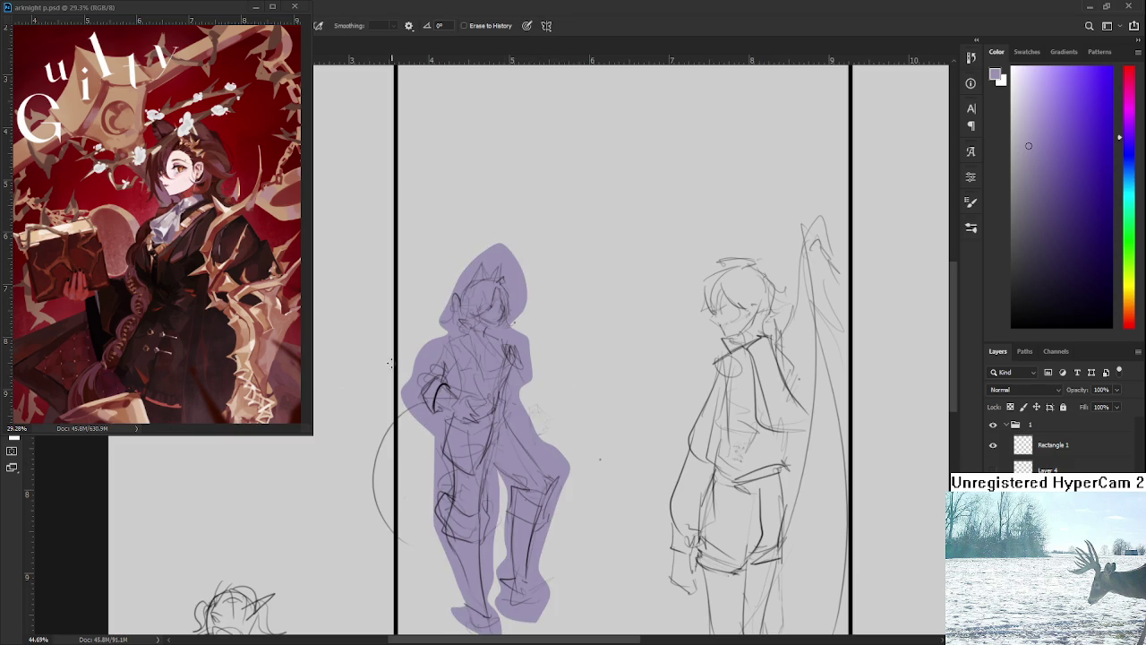
left_click_drag(406, 367, 441, 473)
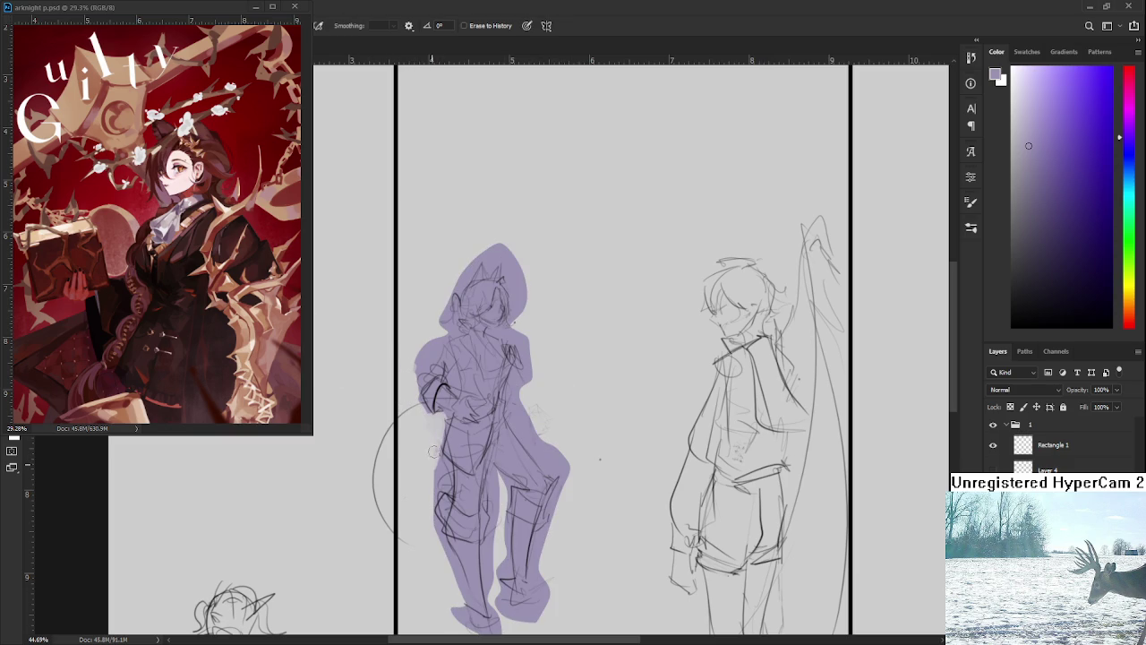
mouse_move(440, 484)
left_mouse_down()
mouse_move(432, 435)
mouse_move(456, 567)
left_mouse_up()
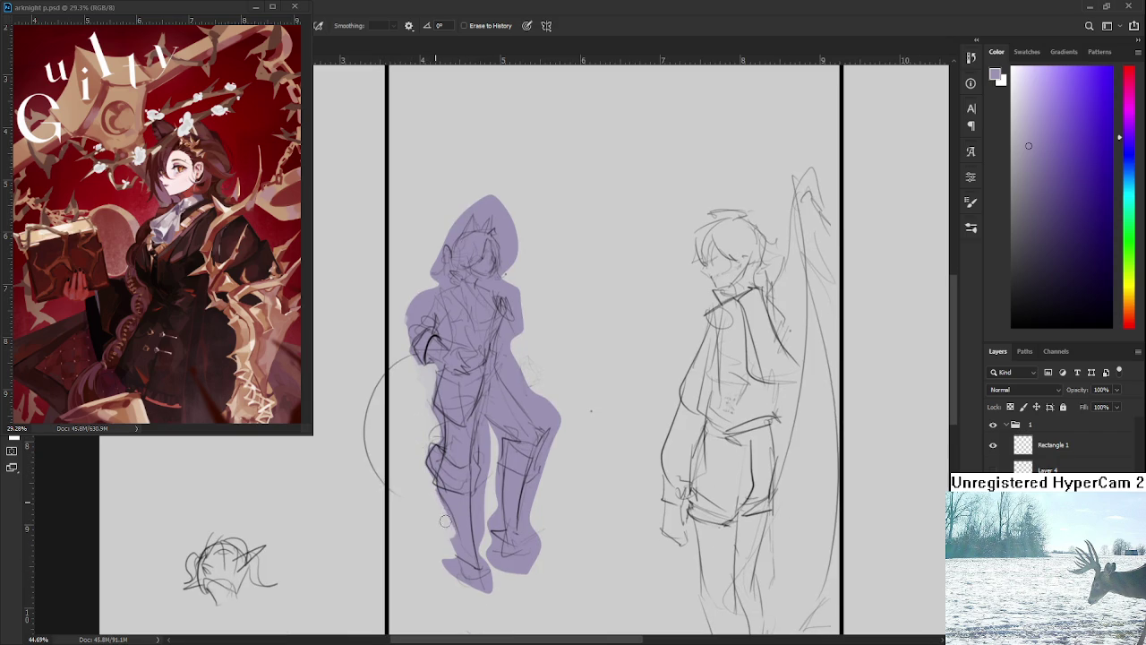
key("b")
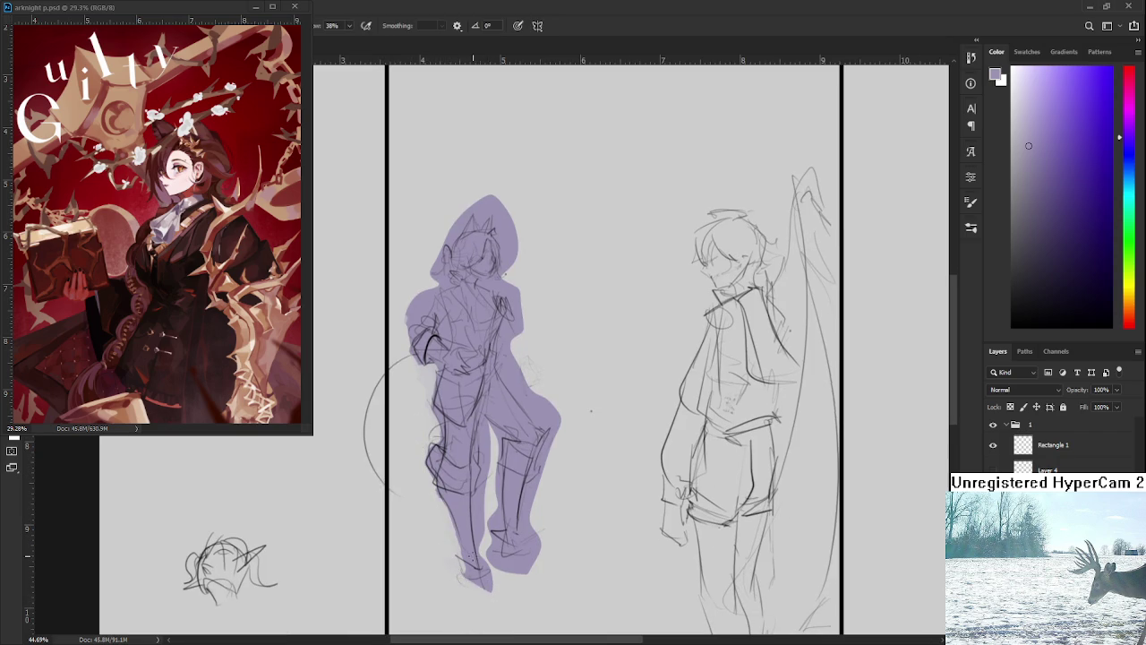
key("bracketleft")
key("bracketleft")
key("bracketleft")
key("e")
mouse_move(474, 593)
left_mouse_down()
mouse_move(469, 582)
mouse_move(488, 577)
mouse_move(483, 421)
mouse_move(496, 568)
mouse_move(537, 571)
mouse_move(531, 493)
mouse_move(556, 414)
mouse_move(537, 394)
mouse_move(549, 424)
mouse_move(524, 385)
mouse_move(515, 394)
mouse_move(506, 358)
mouse_move(520, 371)
mouse_move(516, 295)
mouse_move(501, 291)
mouse_move(521, 262)
left_mouse_up()
scroll(567, 306, "down", 2)
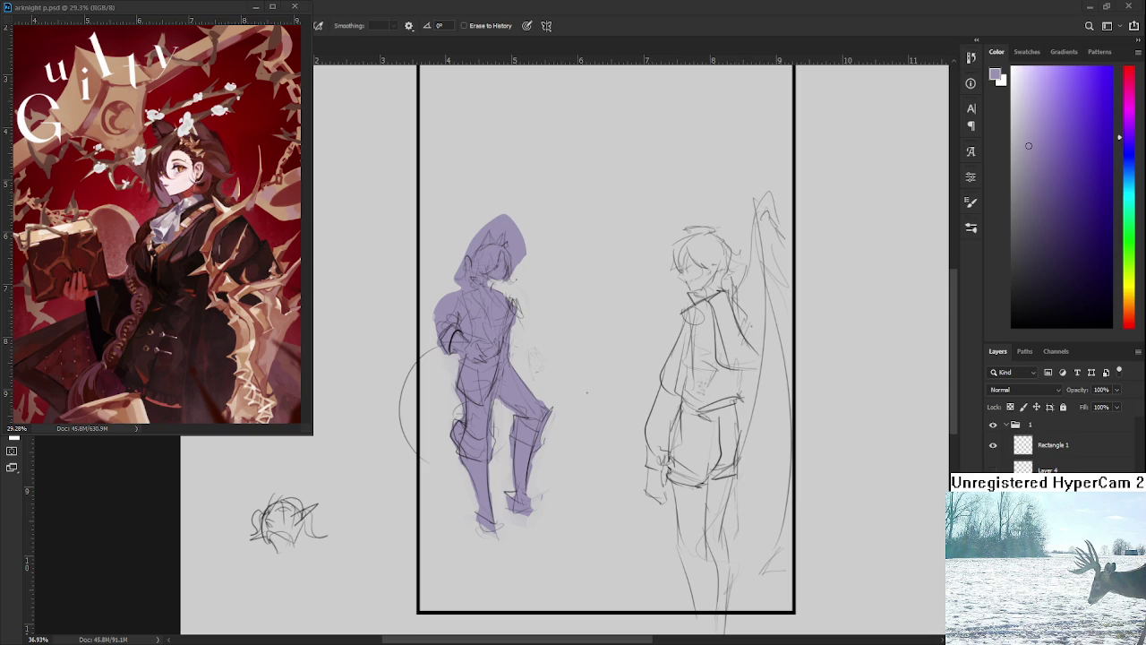
key("b")
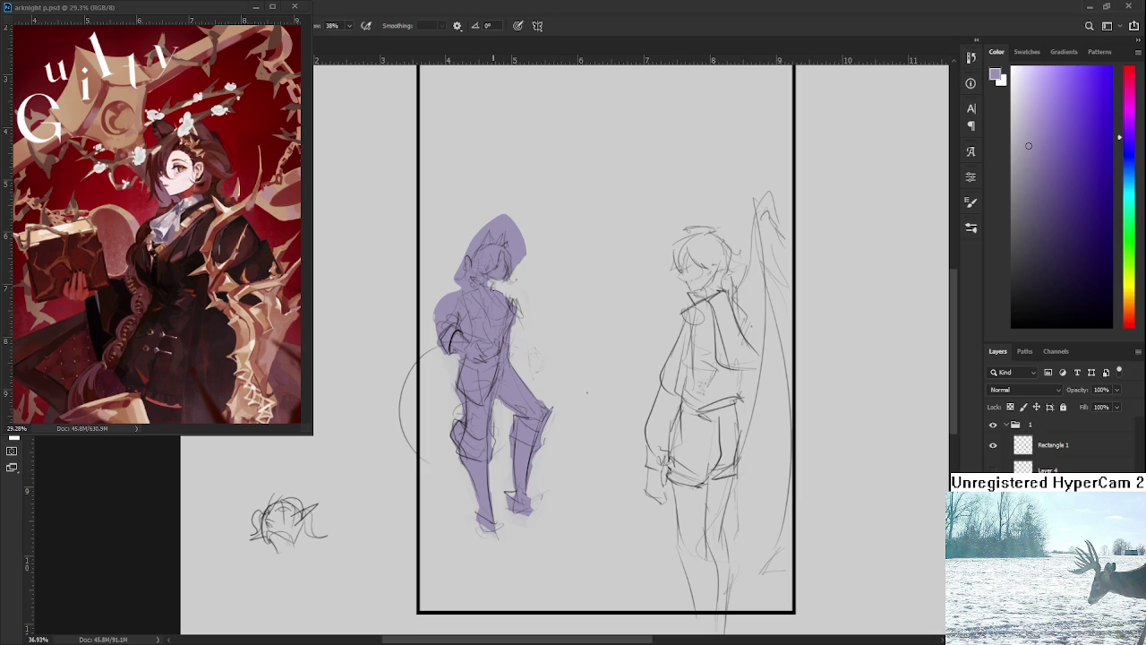
Erase excess purple off the hood's right edge and around the head.
key("e")
mouse_move(524, 270)
left_mouse_down()
mouse_move(510, 231)
mouse_move(456, 249)
mouse_move(439, 324)
left_mouse_up()
key("b")
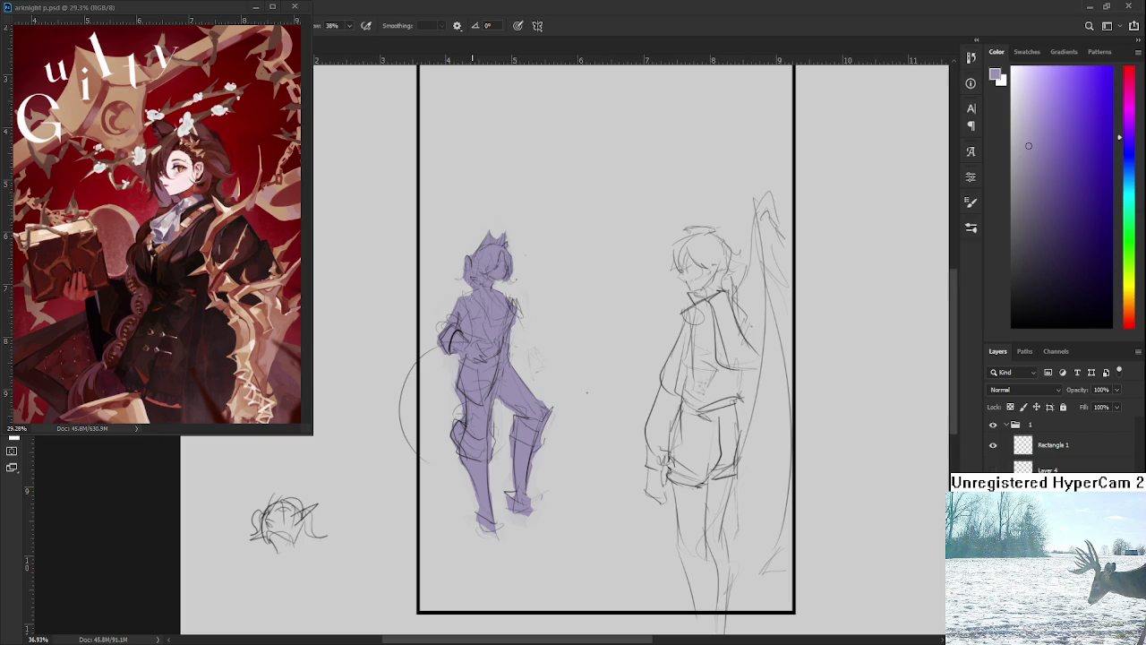
key("e")
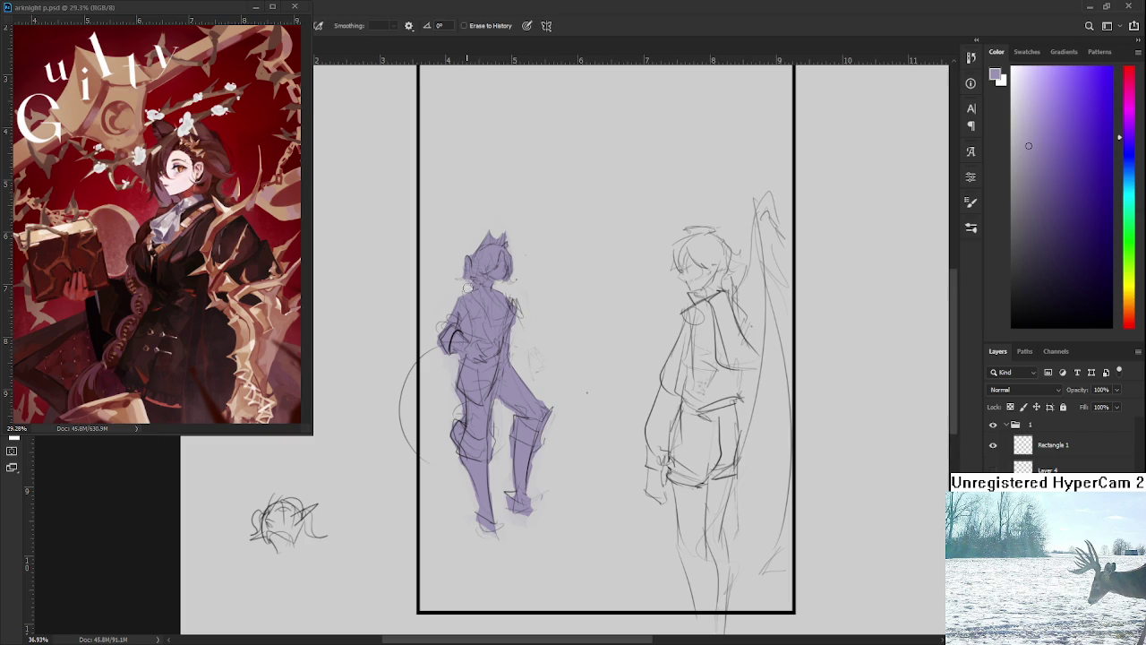
mouse_move(524, 332)
left_mouse_down()
mouse_move(527, 323)
mouse_move(524, 367)
left_mouse_up()
key("b")
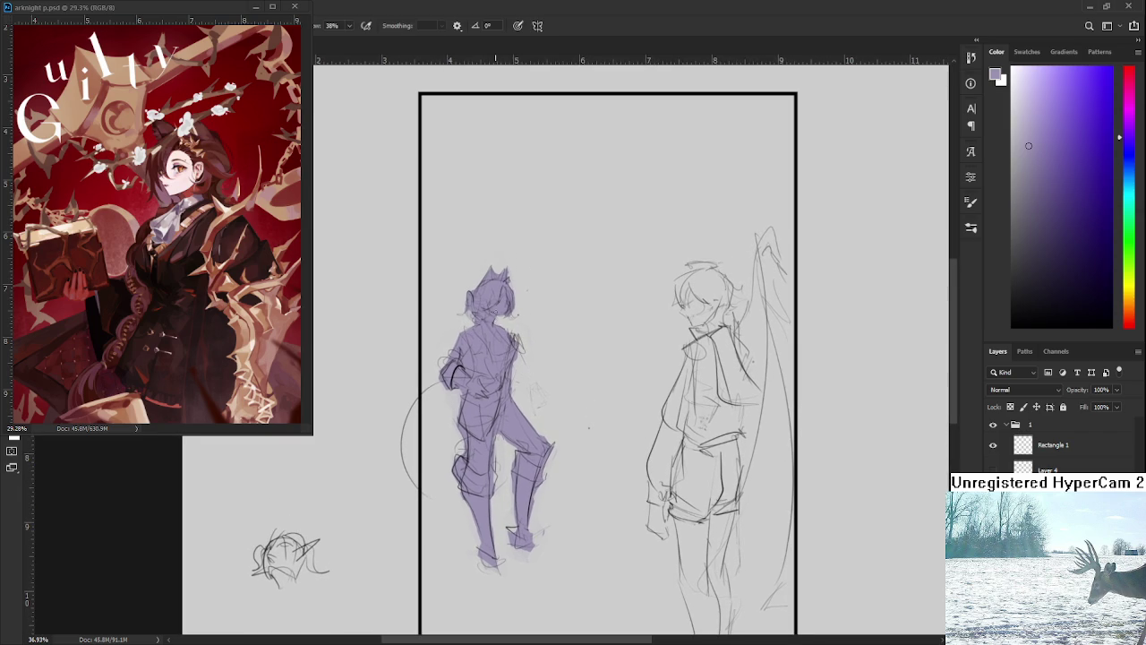
key("e")
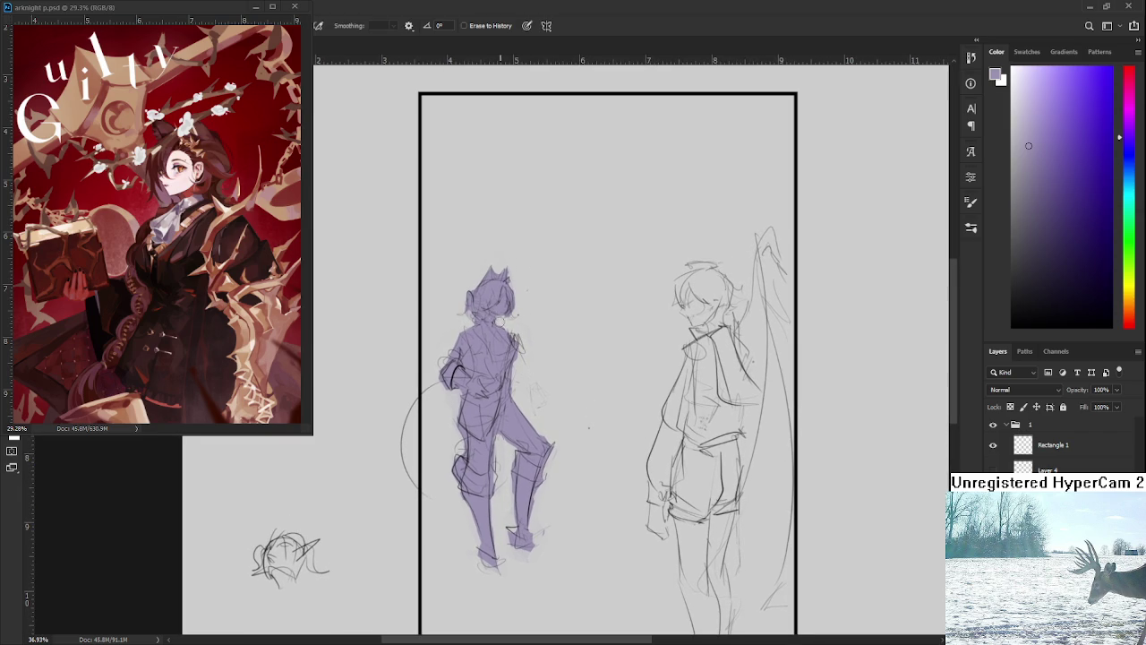
Zoom in on the head and sample the figure's purple from the canvas.
scroll(502, 319, "up", 1)
scroll(538, 341, "up", 1)
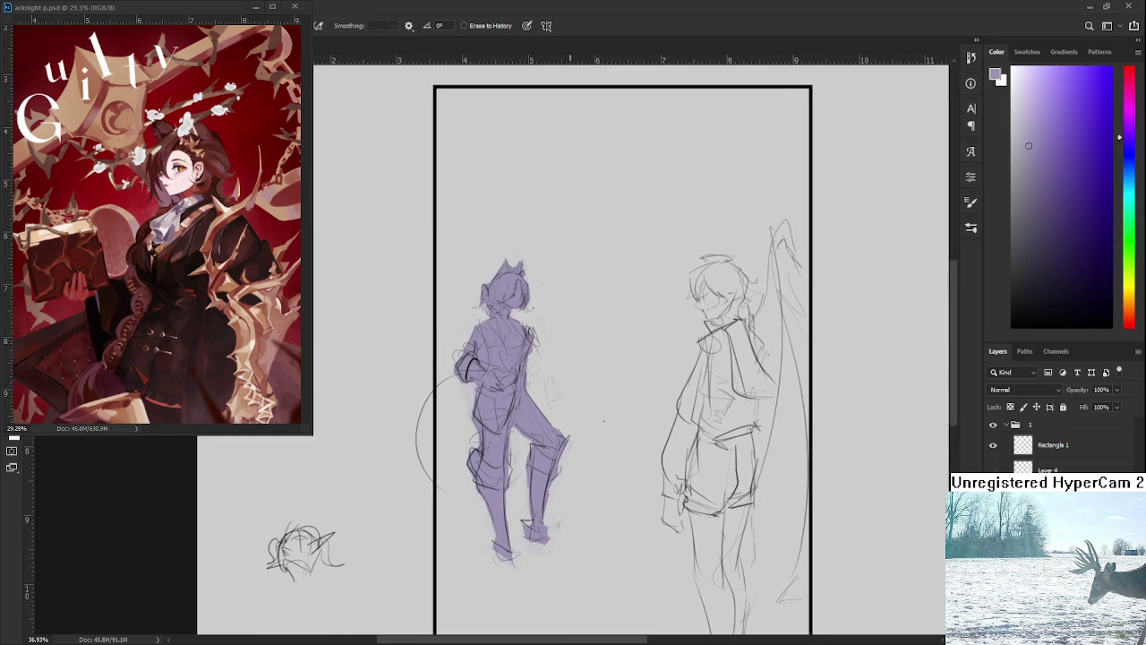
scroll(511, 280, "up", 1)
scroll(510, 280, "up", 3)
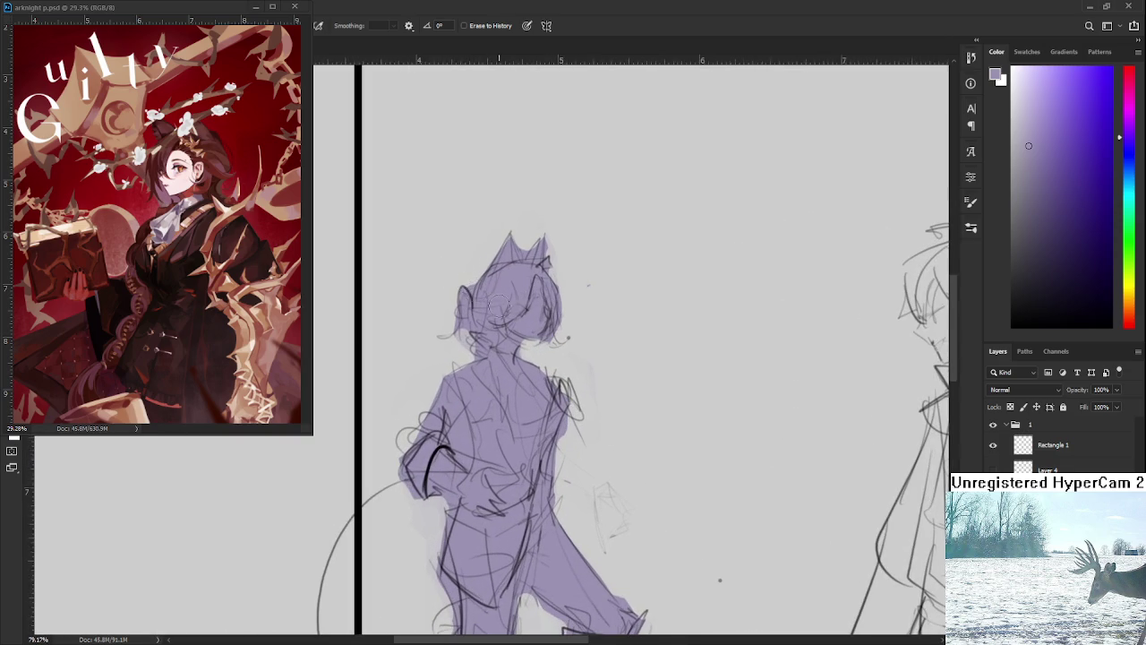
scroll(484, 277, "down", 3)
scroll(501, 287, "down", 2)
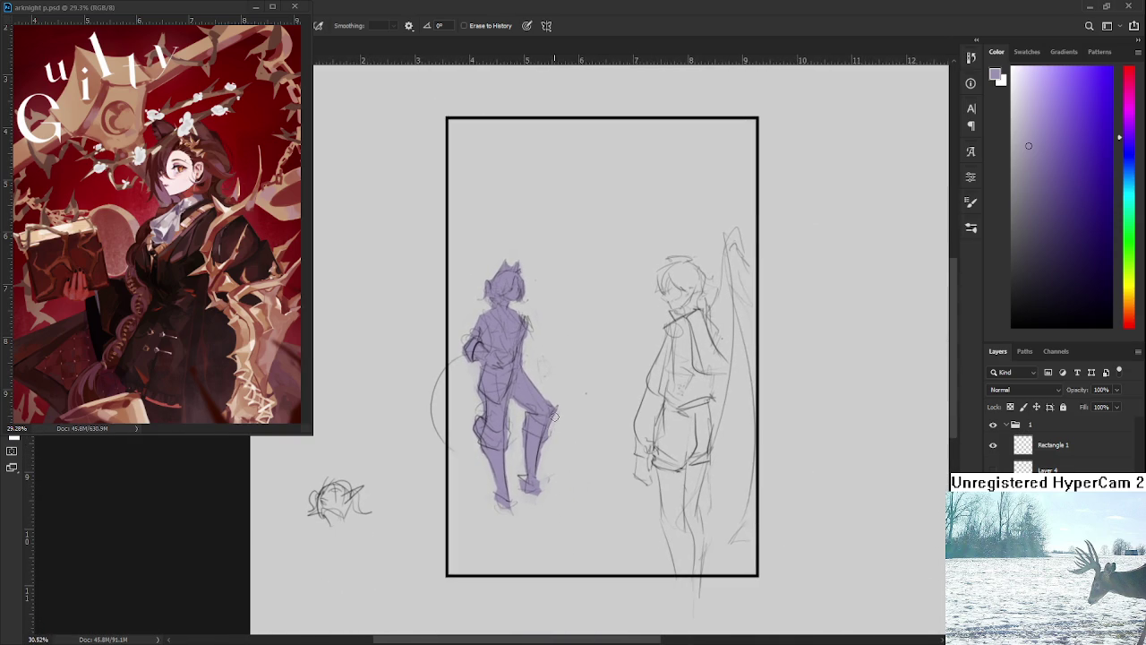
key("b")
left_click(488, 336, "alt")
left_click(488, 337, "alt")
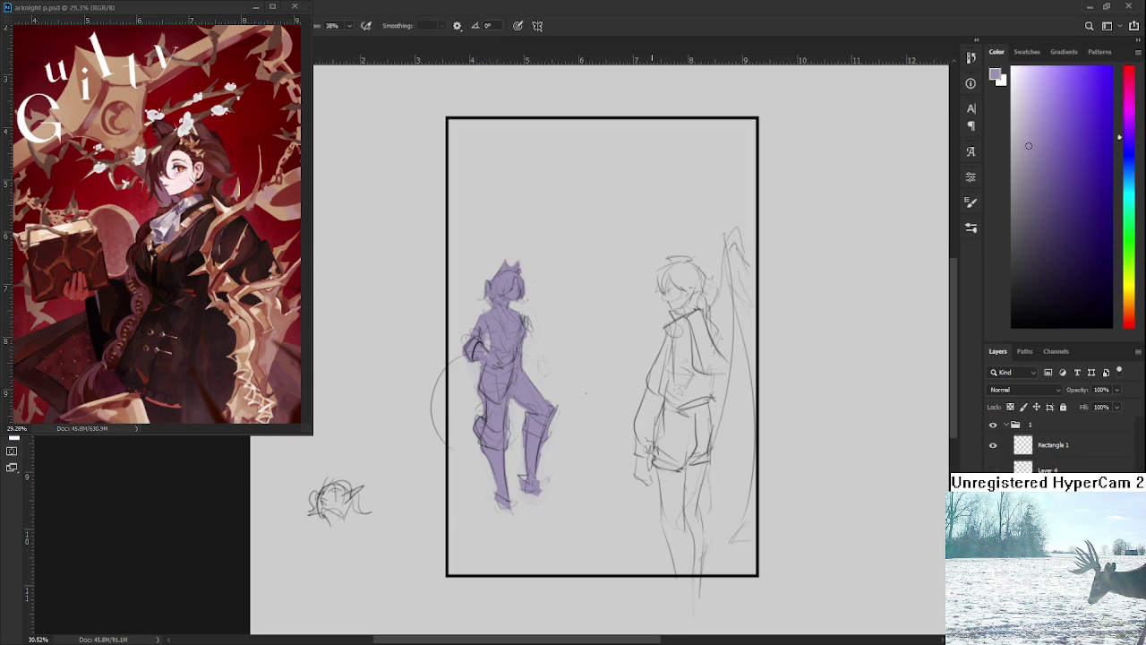
Adjust the zoom around the head and shoulder and resample the figure's purple.
scroll(651, 361, "up", 1)
scroll(484, 394, "up", 1)
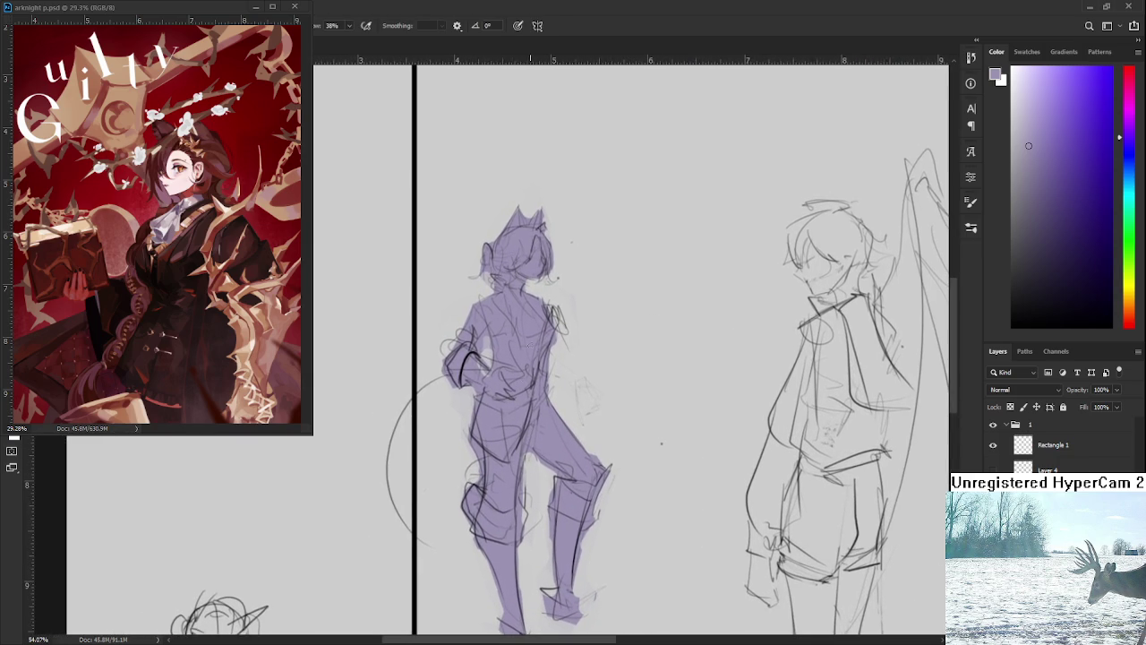
scroll(533, 350, "down", 2)
scroll(606, 400, "up", 1)
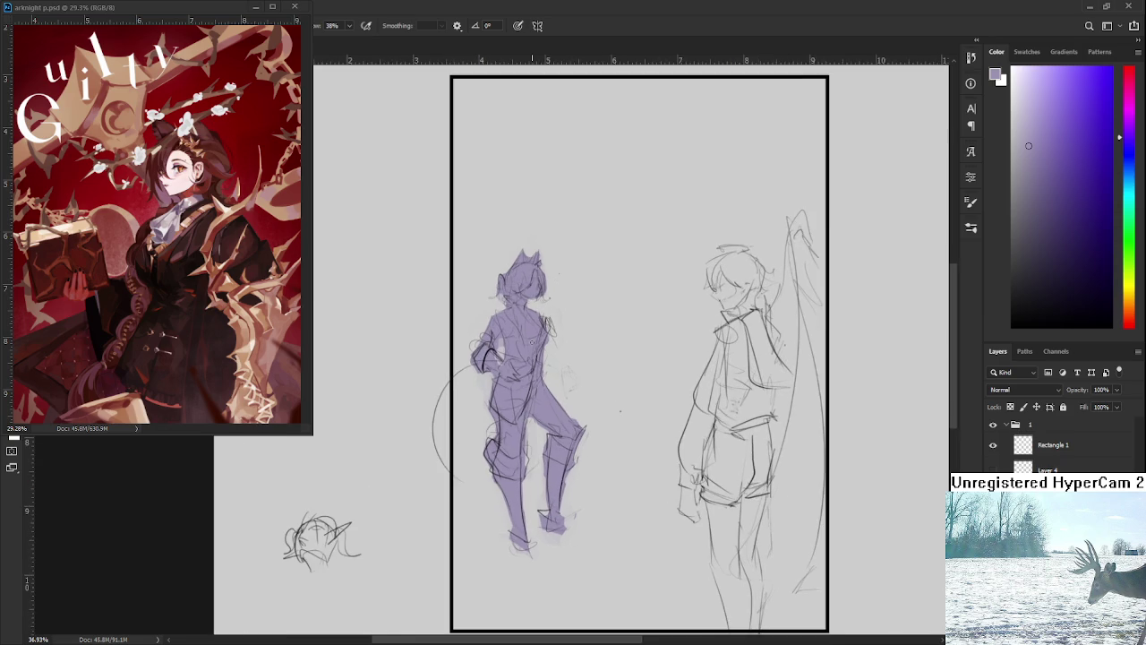
scroll(663, 500, "up", 1)
scroll(528, 347, "up", 1)
scroll(529, 346, "up", 1)
scroll(528, 346, "down", 1)
scroll(529, 347, "down", 2)
scroll(537, 350, "down", 2)
scroll(537, 349, "up", 1)
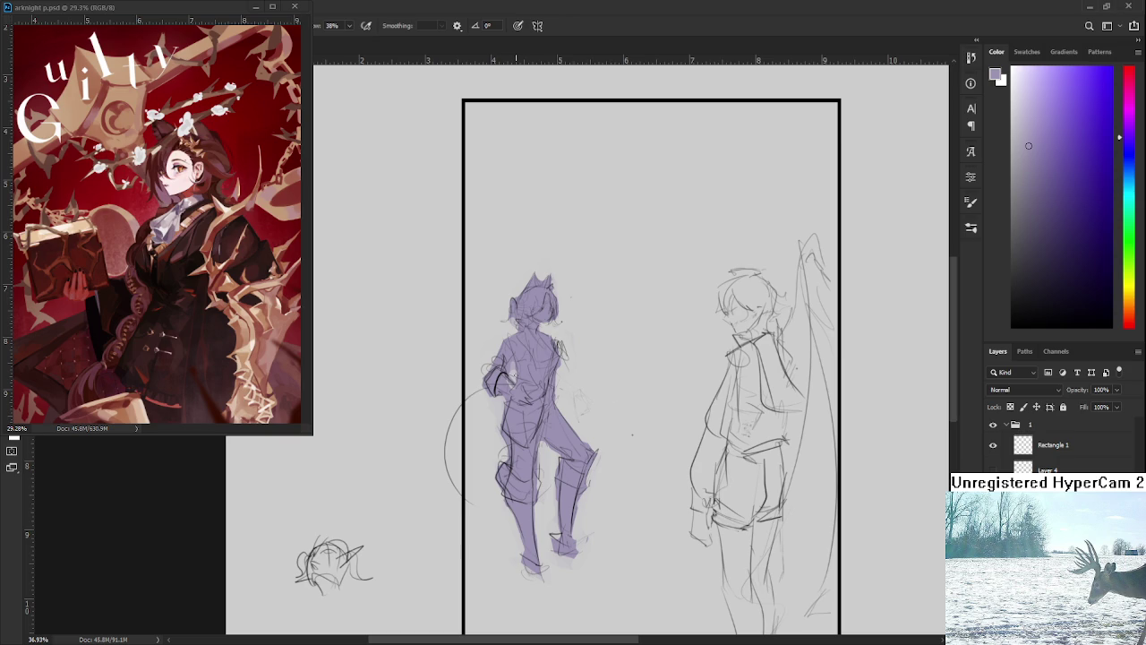
left_click(499, 345, "alt")
key("e")
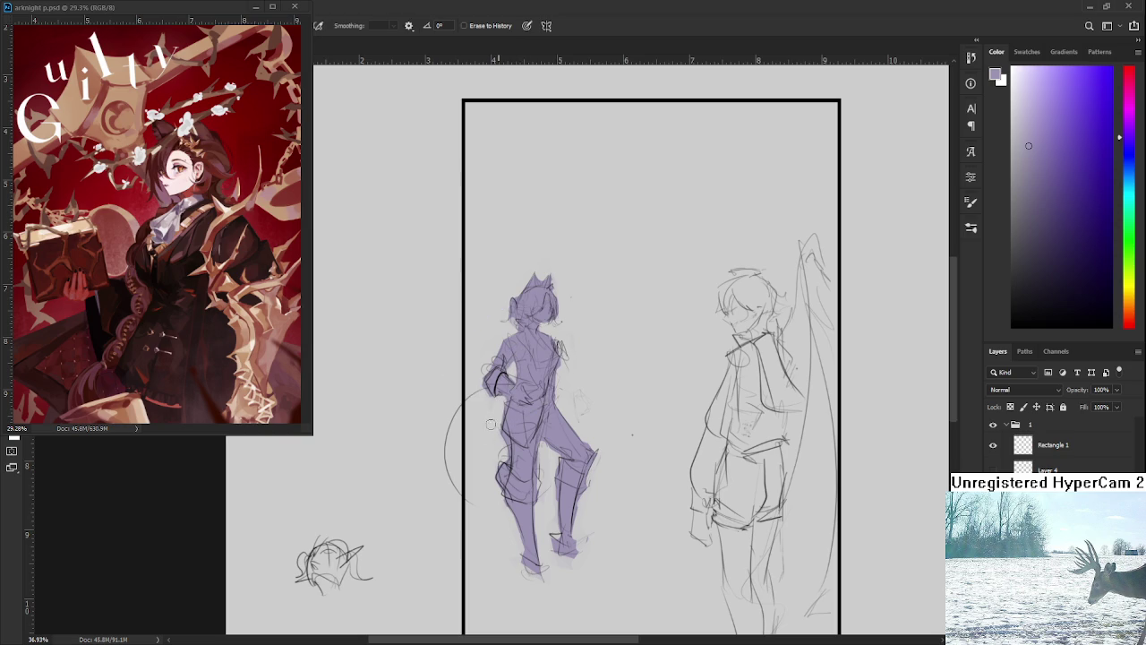
key("b")
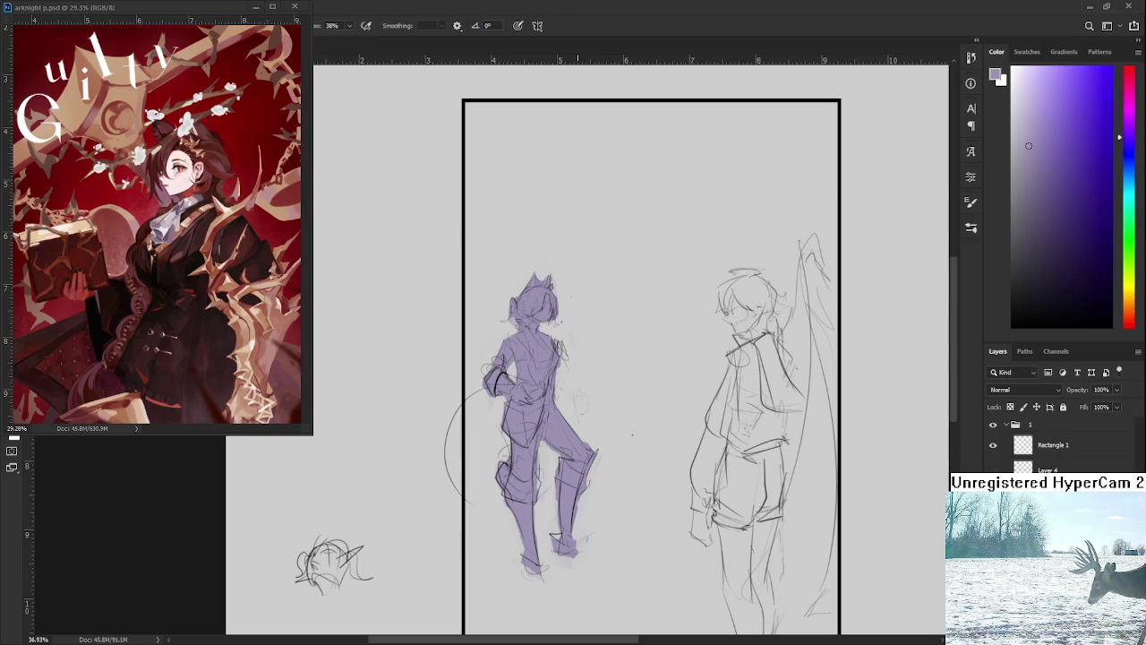
scroll(493, 275, "up", 3)
scroll(494, 276, "up", 2)
left_click_drag(494, 276, 518, 298)
left_click_drag(1016, 97, 1013, 81)
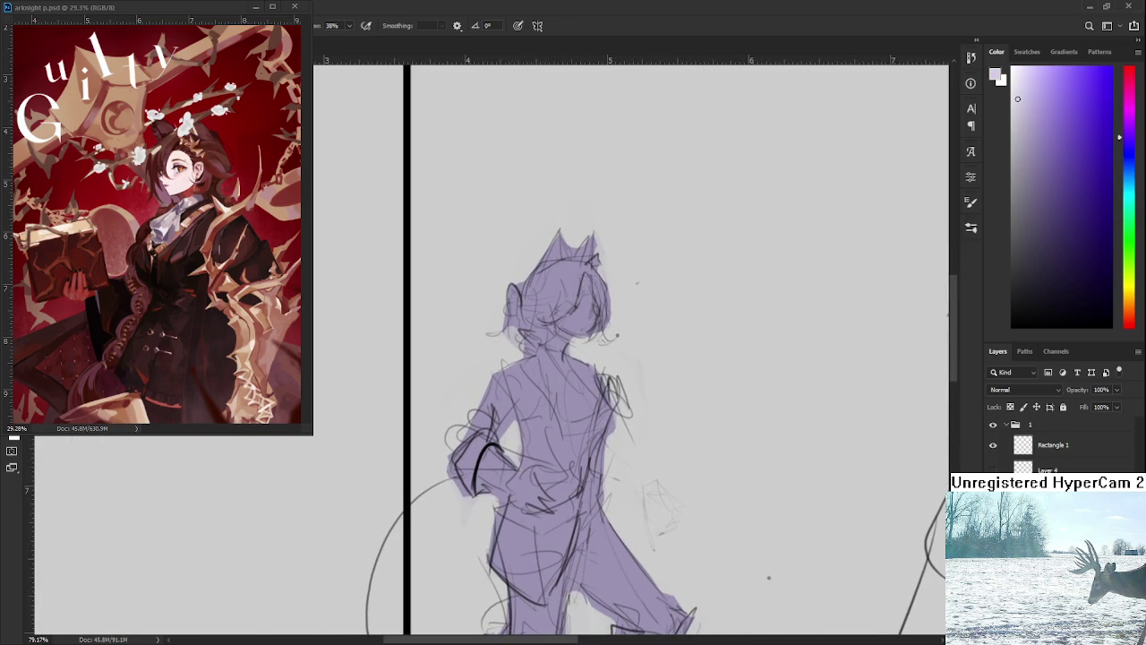
Pick a light pinkish-white skin tone and paint it over the left figure's face.
left_click(1134, 303)
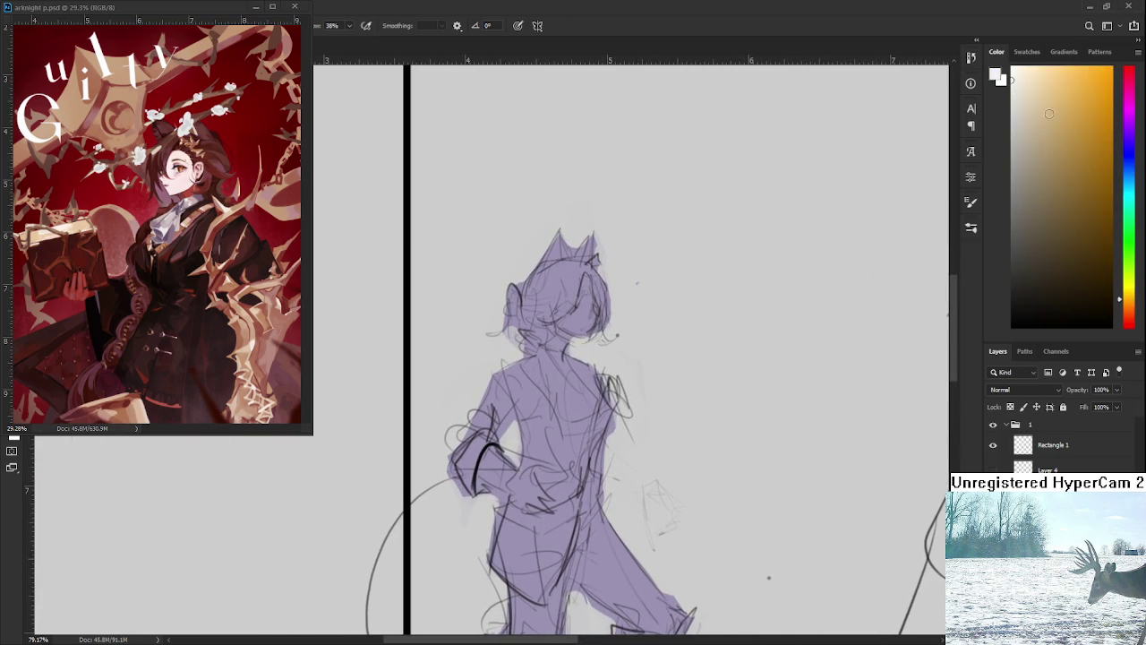
left_click(1131, 319)
left_click(1017, 78)
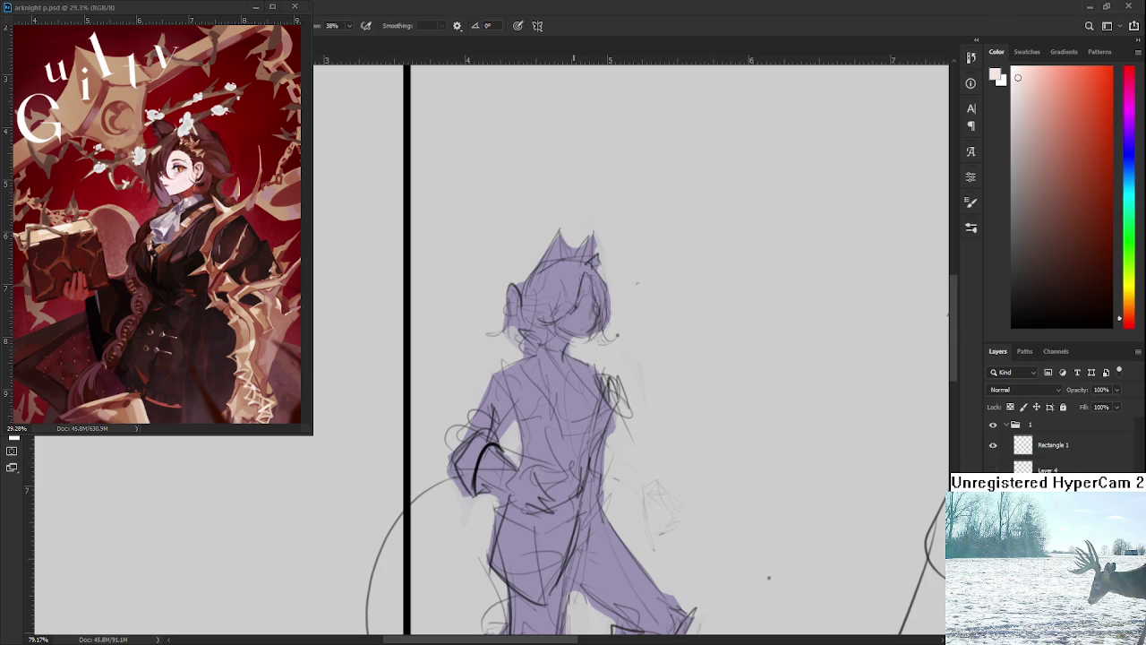
mouse_move(577, 325)
left_mouse_down()
mouse_move(565, 328)
mouse_move(575, 304)
mouse_move(587, 335)
mouse_move(557, 337)
mouse_move(561, 347)
left_mouse_up()
Paint skin tone down the left figure's lower legs and shins.
mouse_move(498, 463)
left_mouse_down()
mouse_move(512, 412)
mouse_move(502, 414)
mouse_move(520, 430)
mouse_move(538, 426)
mouse_move(508, 421)
mouse_move(534, 447)
mouse_move(548, 428)
mouse_move(540, 451)
mouse_move(549, 426)
left_mouse_up()
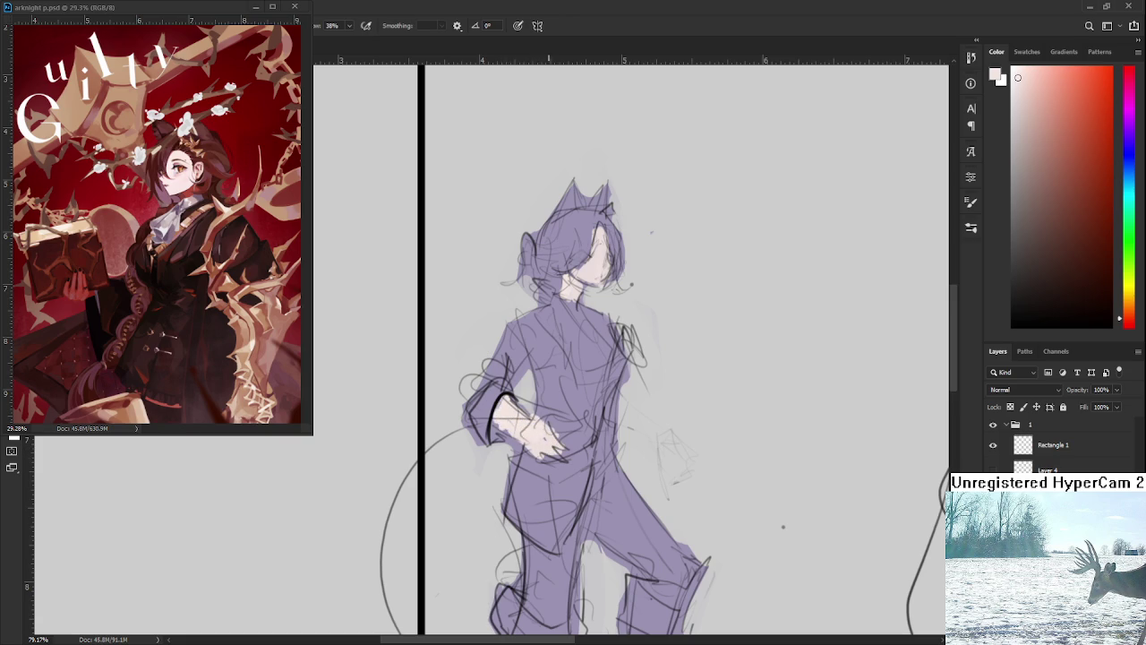
scroll(669, 405, "down", 3)
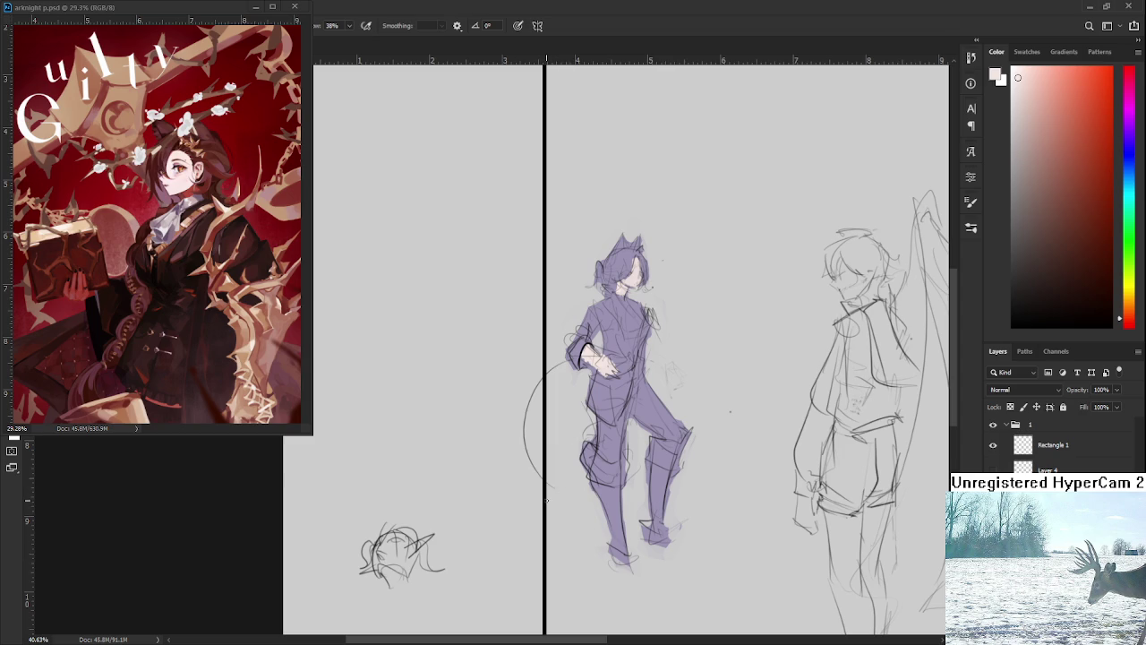
mouse_move(612, 485)
left_mouse_down()
mouse_move(600, 506)
mouse_move(603, 493)
mouse_move(616, 550)
left_mouse_up()
mouse_move(656, 498)
left_mouse_down()
mouse_move(656, 472)
mouse_move(653, 523)
mouse_move(663, 464)
mouse_move(663, 521)
left_mouse_up()
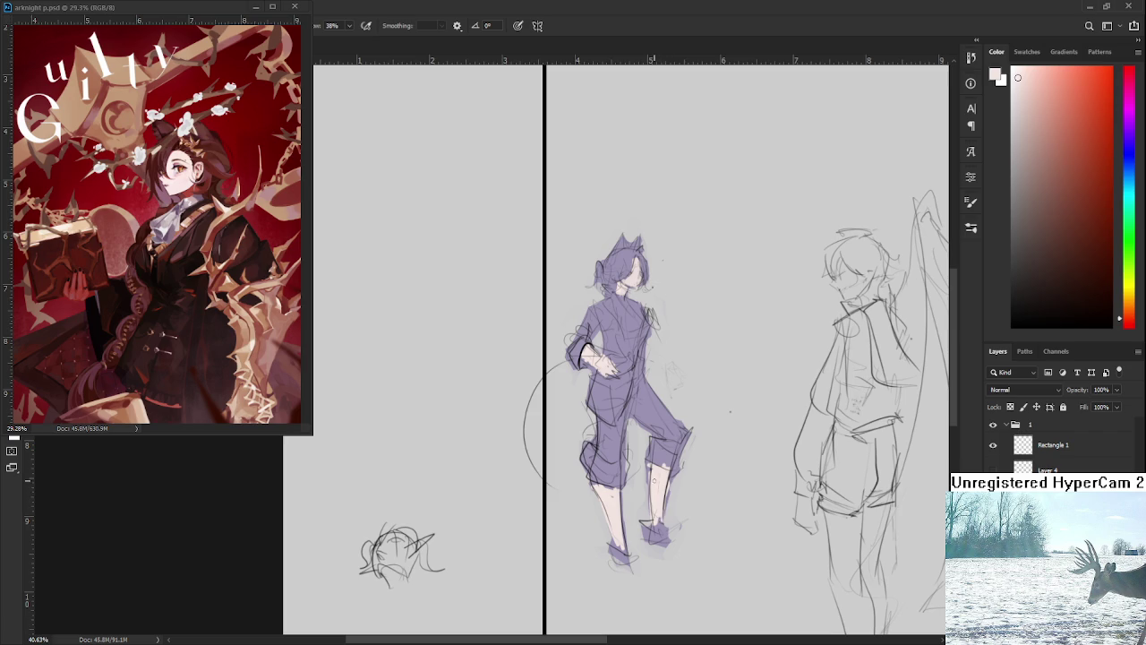
left_click_drag(650, 467, 661, 462)
Try dark purple on the figure's chest, then undo it.
left_click_drag(633, 327, 565, 412)
left_click(565, 412, "alt")
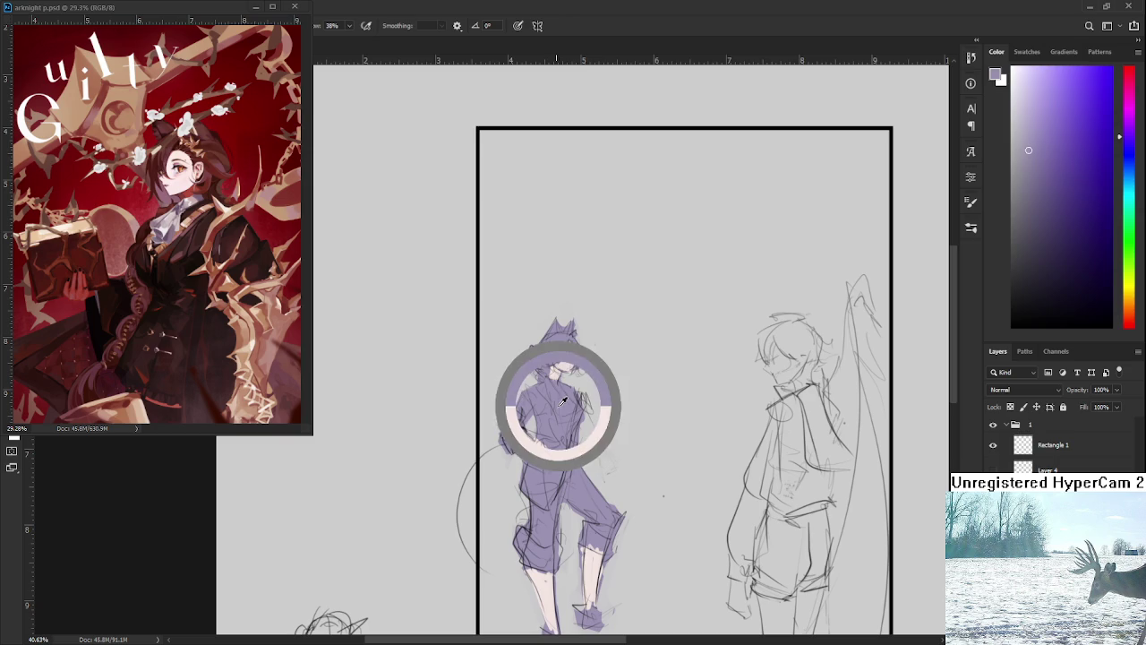
left_click(1064, 187)
mouse_move(540, 404)
left_mouse_down()
mouse_move(546, 432)
mouse_move(561, 394)
left_mouse_up()
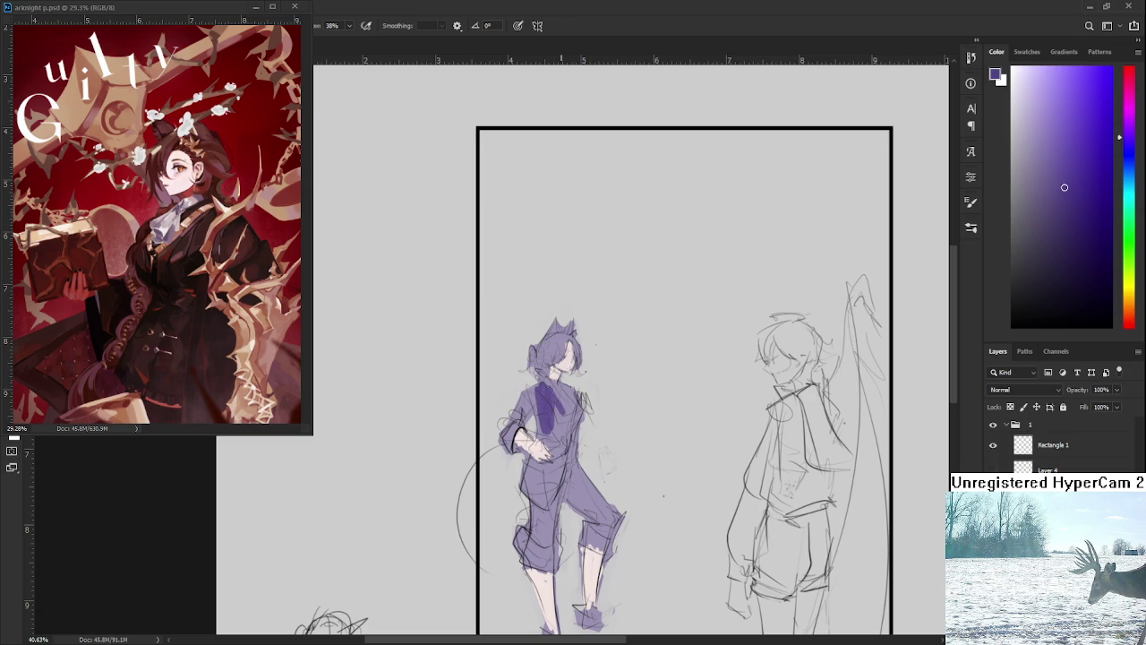
key("ctrl+z")
key("ctrl+z")
key("ctrl+z")
Choose a dark grey and paint it across the figure's chest.
left_click(1019, 216)
left_click_drag(1019, 215, 1021, 234)
mouse_move(535, 393)
left_mouse_down()
mouse_move(545, 443)
mouse_move(555, 437)
mouse_move(543, 390)
mouse_move(559, 410)
mouse_move(550, 455)
left_mouse_up()
mouse_move(570, 414)
left_mouse_down()
mouse_move(559, 456)
mouse_move(566, 448)
left_mouse_up()
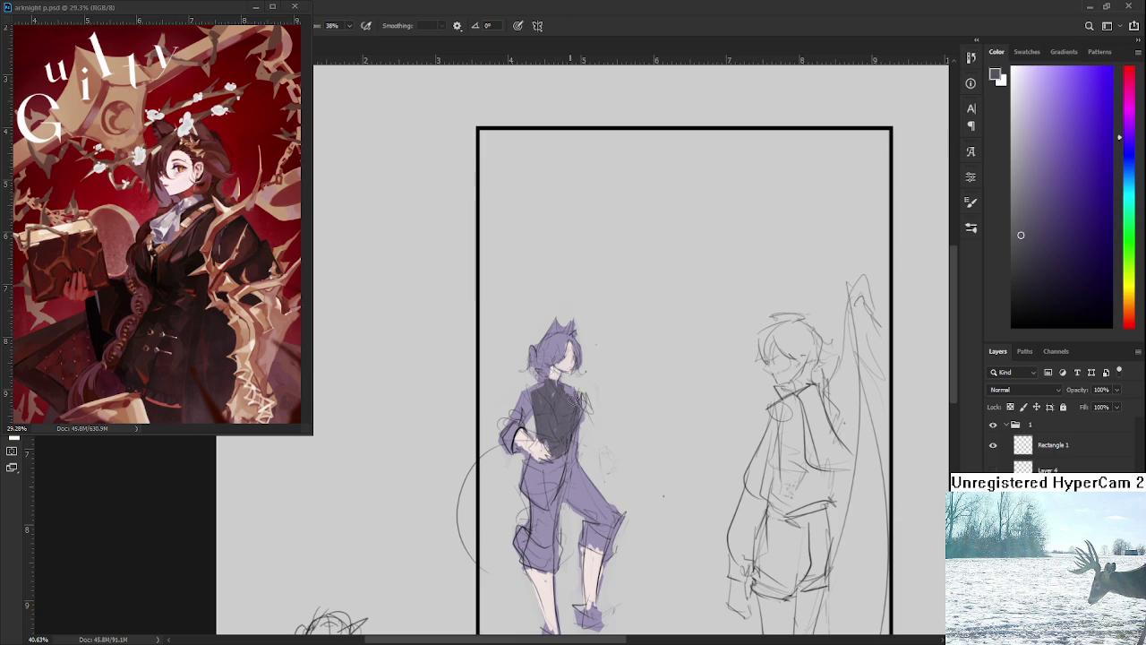
mouse_move(537, 392)
left_mouse_down()
mouse_move(507, 445)
mouse_move(523, 399)
left_mouse_up()
Extend the dark grey over the torso, waist, hand and hip with sampled colours.
mouse_move(566, 450)
left_mouse_down()
mouse_move(568, 380)
mouse_move(519, 419)
mouse_move(529, 423)
left_mouse_up()
mouse_move(555, 385)
left_mouse_down()
mouse_move(545, 432)
mouse_move(566, 409)
left_mouse_up()
left_click_drag(579, 358, 573, 405)
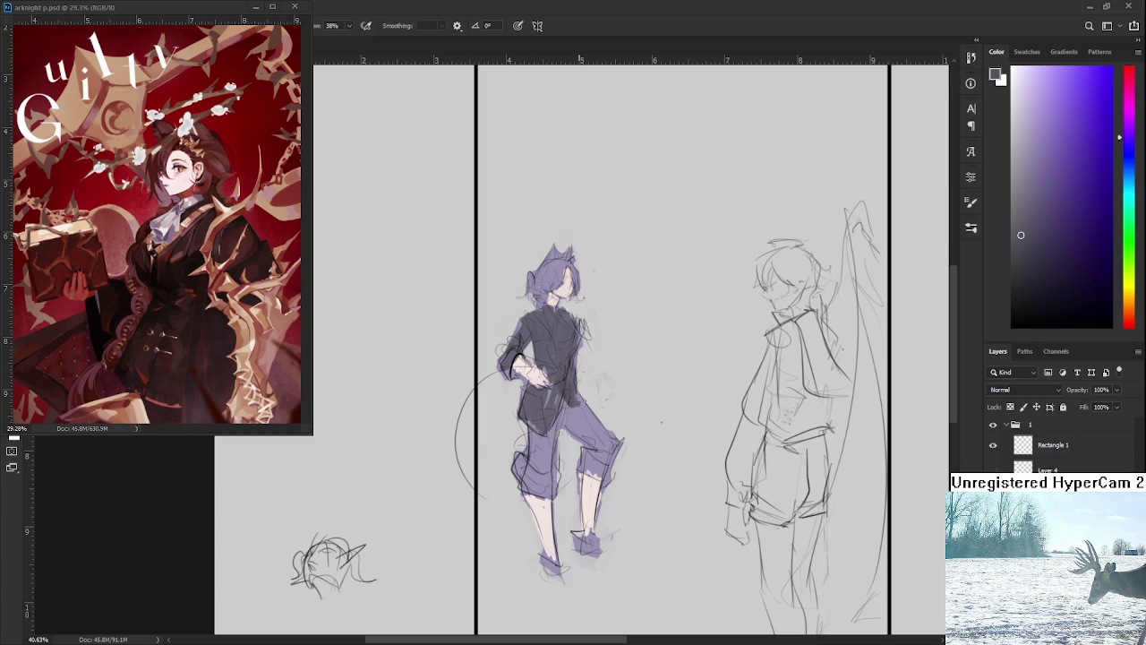
left_click(580, 408, "alt")
left_click_drag(528, 413, 538, 426)
left_click(582, 395, "alt")
left_click(545, 397, "alt")
left_click_drag(534, 423, 551, 475)
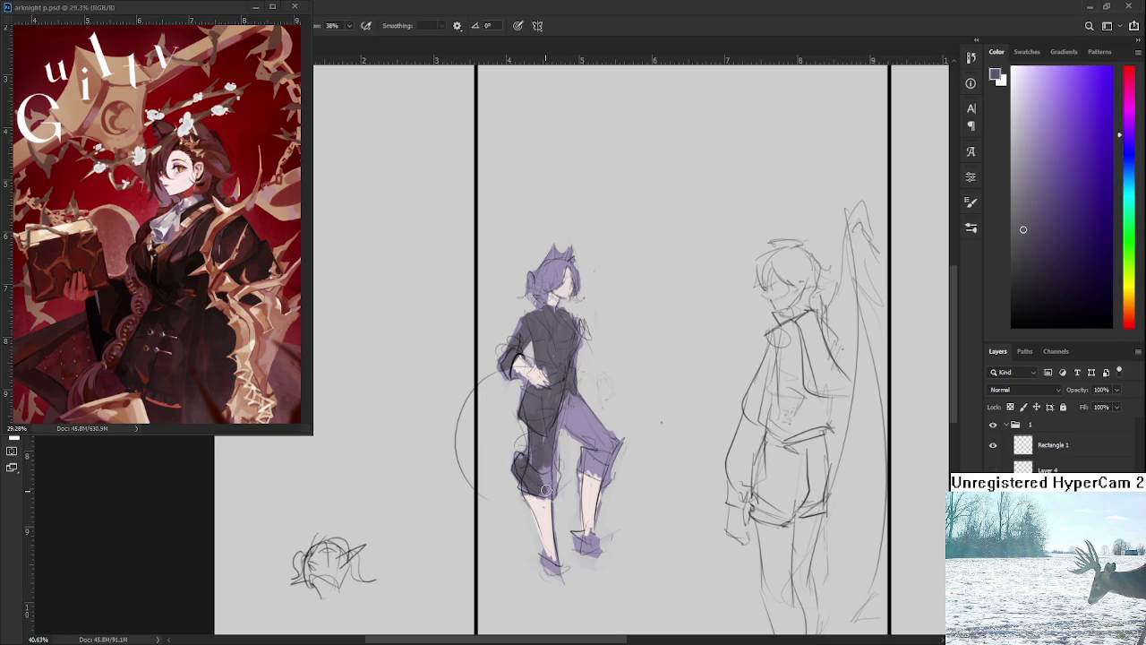
Shade the right knee and lower thigh dark, then sample a darker colour.
key("e")
key("b")
mouse_move(582, 453)
left_mouse_down()
mouse_move(589, 475)
mouse_move(609, 459)
mouse_move(614, 475)
mouse_move(563, 414)
mouse_move(591, 448)
mouse_move(572, 408)
mouse_move(604, 436)
left_mouse_up()
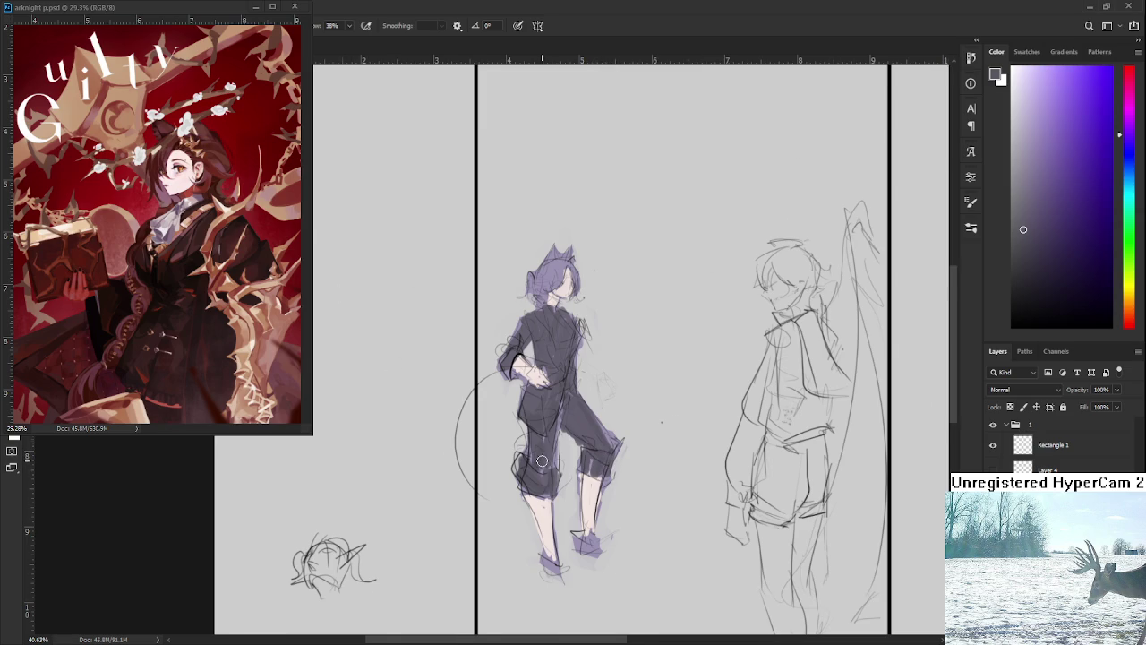
scroll(542, 462, "up", 2)
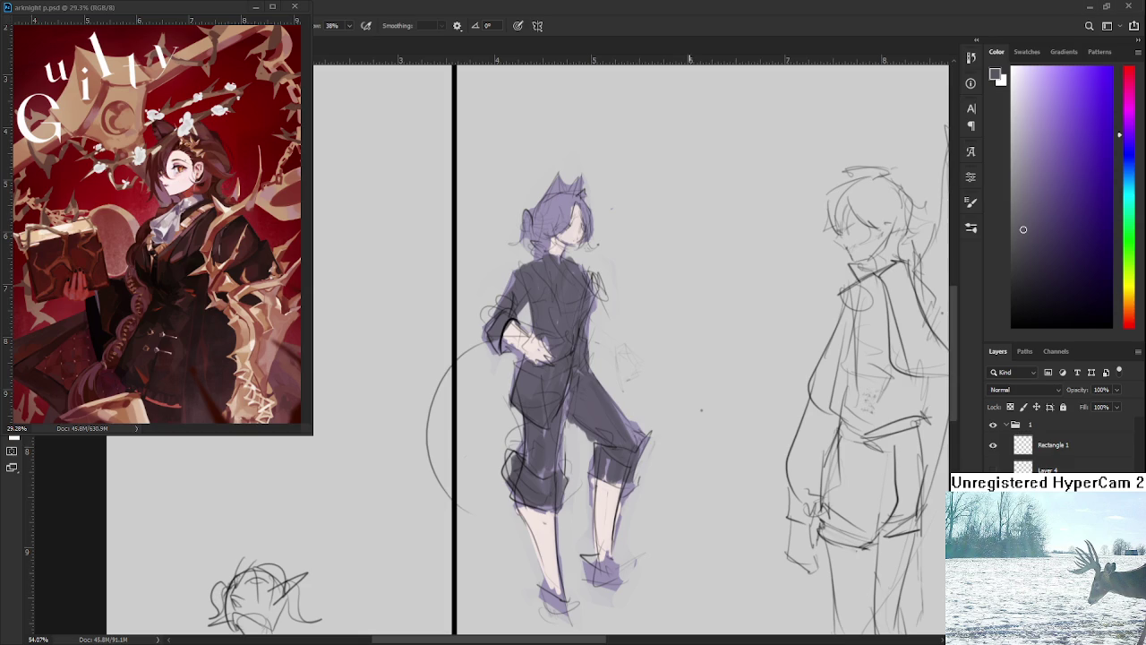
left_click(615, 408, "alt")
Paint a dark strap across the thigh and deepen the hip shading with sampled darks.
mouse_move(575, 412)
left_mouse_down()
mouse_move(602, 389)
mouse_move(620, 426)
left_mouse_up()
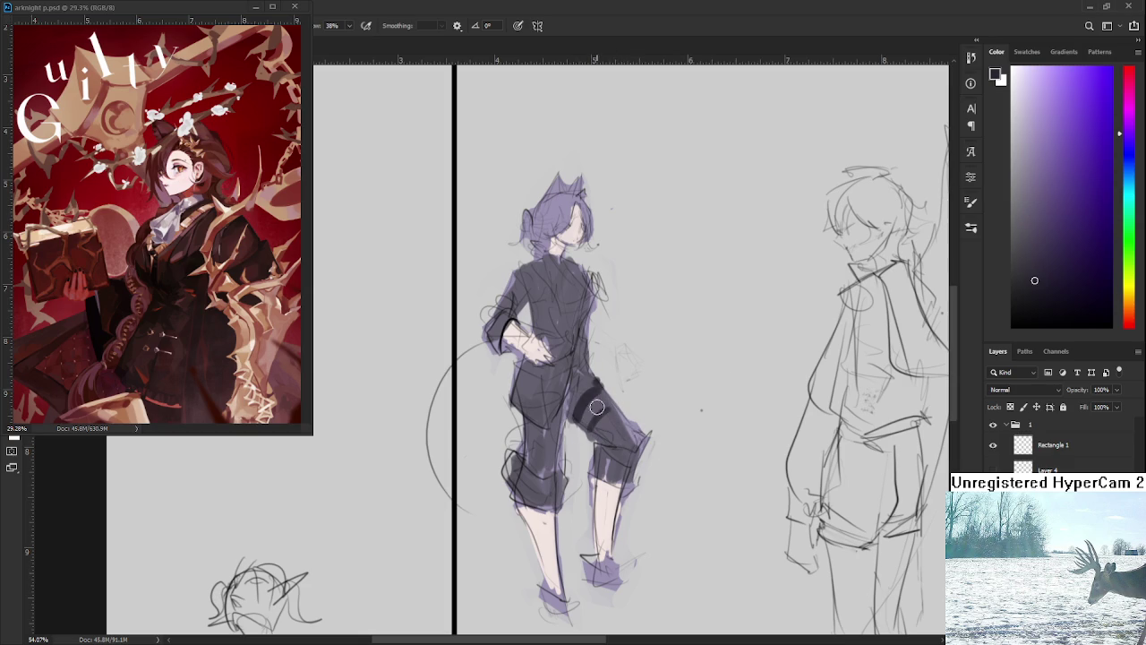
left_click_drag(591, 386, 597, 426)
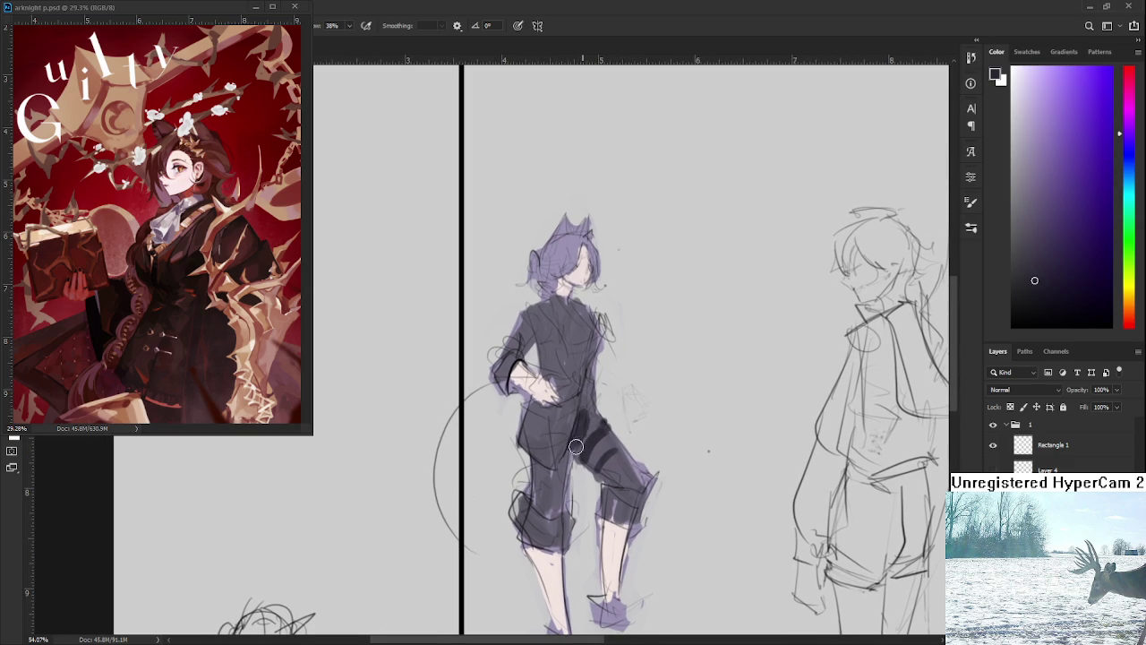
left_click(569, 441, "alt")
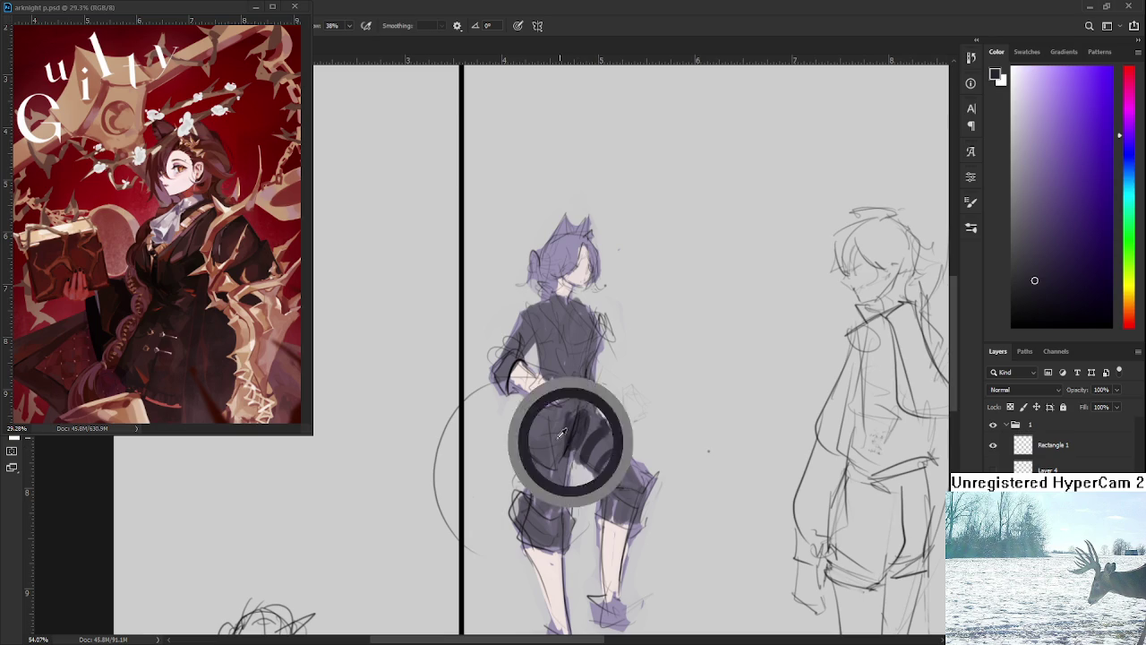
left_click_drag(566, 412, 575, 418)
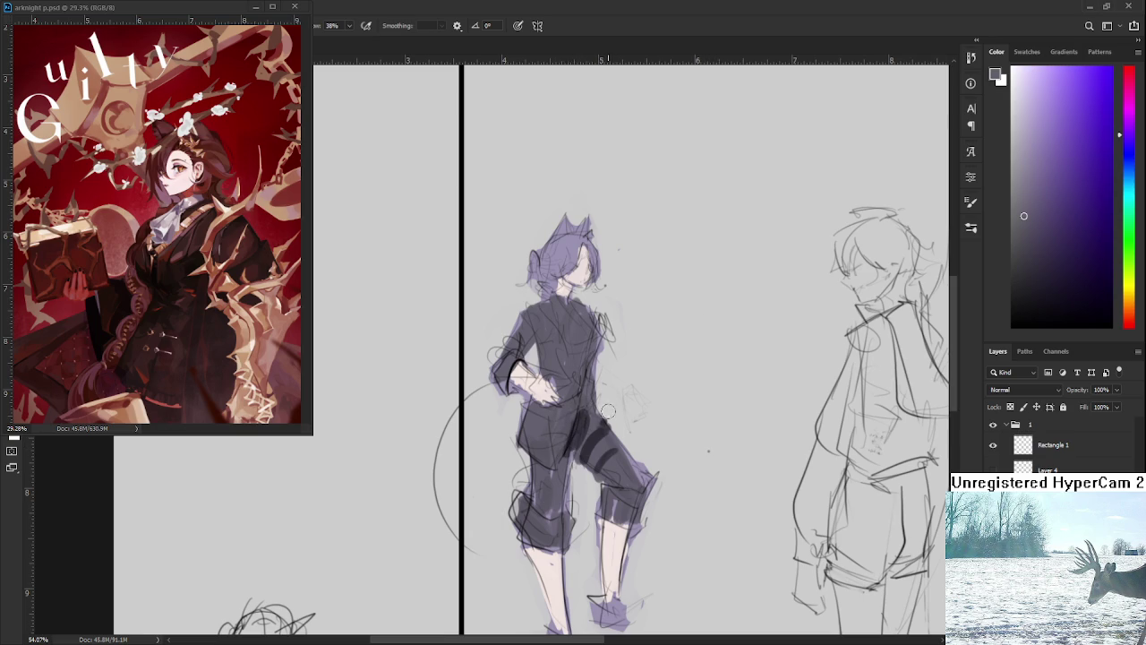
left_click(566, 436, "alt")
left_click_drag(564, 421, 547, 506)
scroll(578, 427, "up", 2)
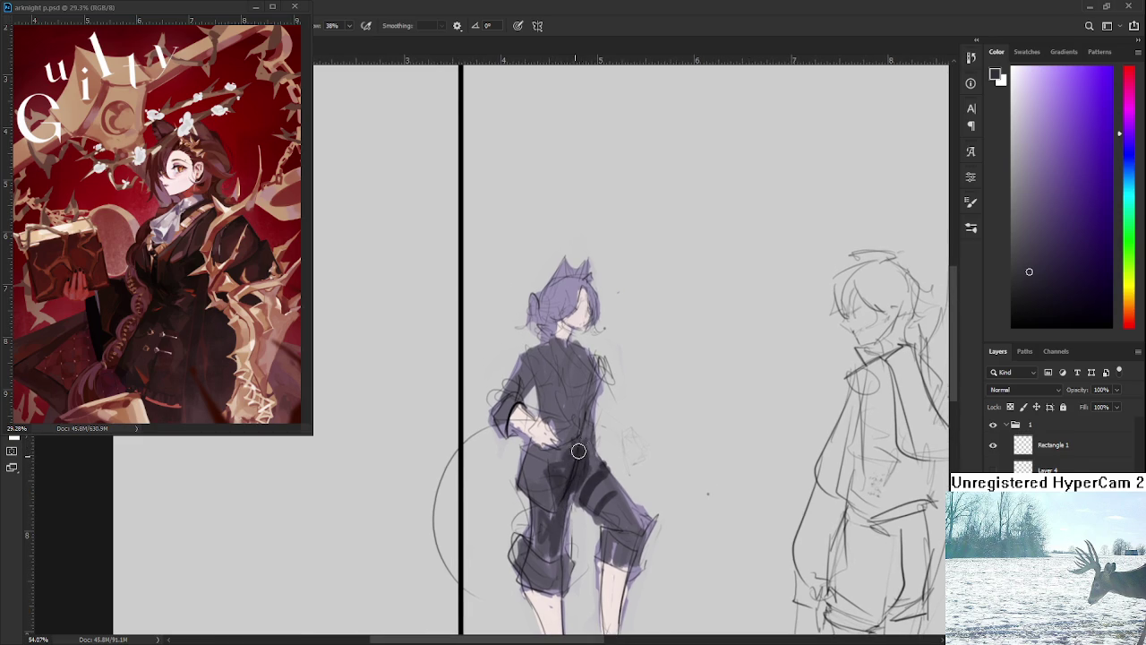
left_click(586, 445)
Try purple strokes on the chest, undo them, and pick a deeper purple.
left_click(1063, 178)
left_click_drag(573, 374, 557, 399)
left_click_drag(549, 346, 575, 401)
key("ctrl+z")
key("ctrl+z")
key("ctrl+z")
left_click_drag(546, 355, 562, 394)
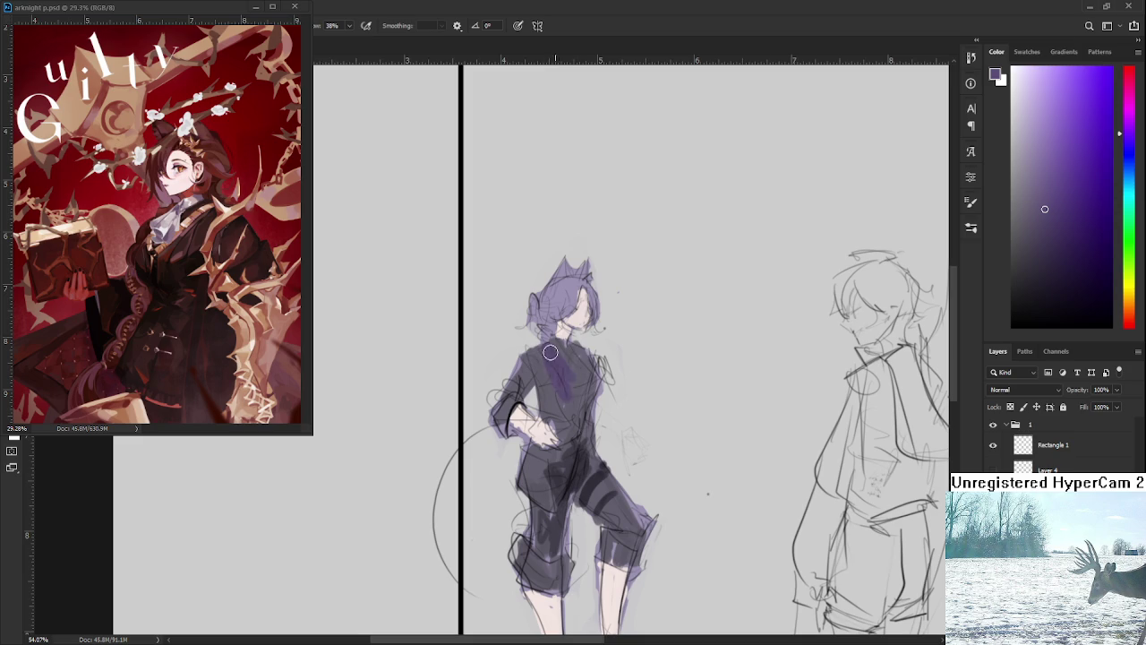
key("ctrl+z")
left_click(1059, 230)
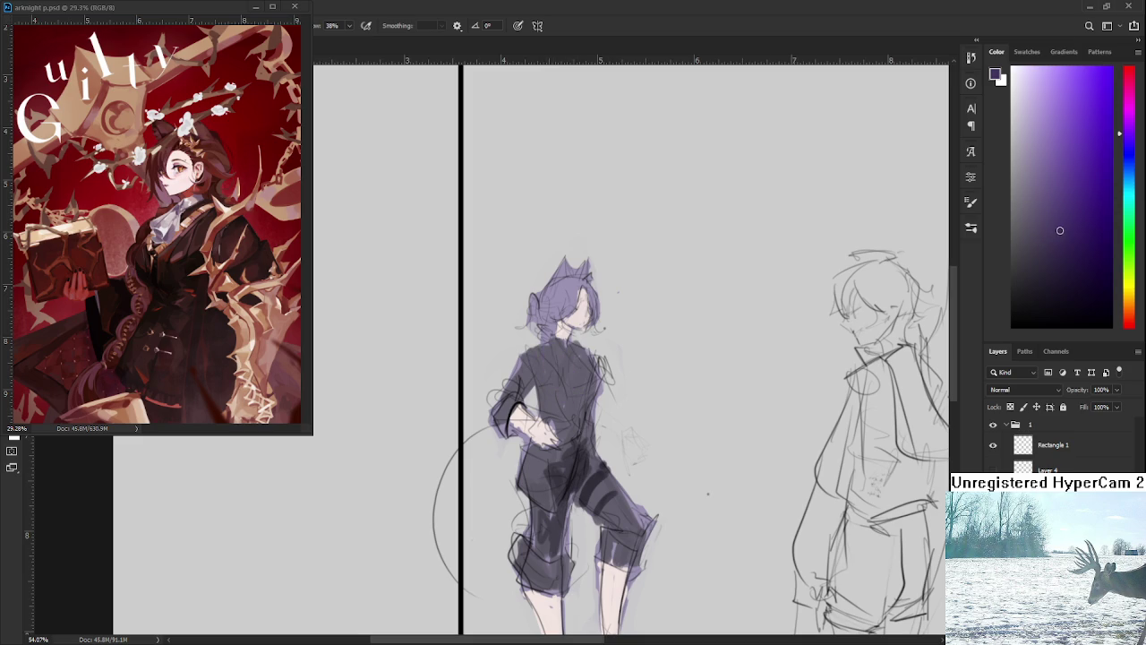
left_click(1061, 212)
Shade the upper chest in dark purple like a vest and resample its colour.
mouse_move(546, 350)
left_mouse_down()
mouse_move(573, 410)
mouse_move(583, 366)
mouse_move(558, 365)
left_mouse_up()
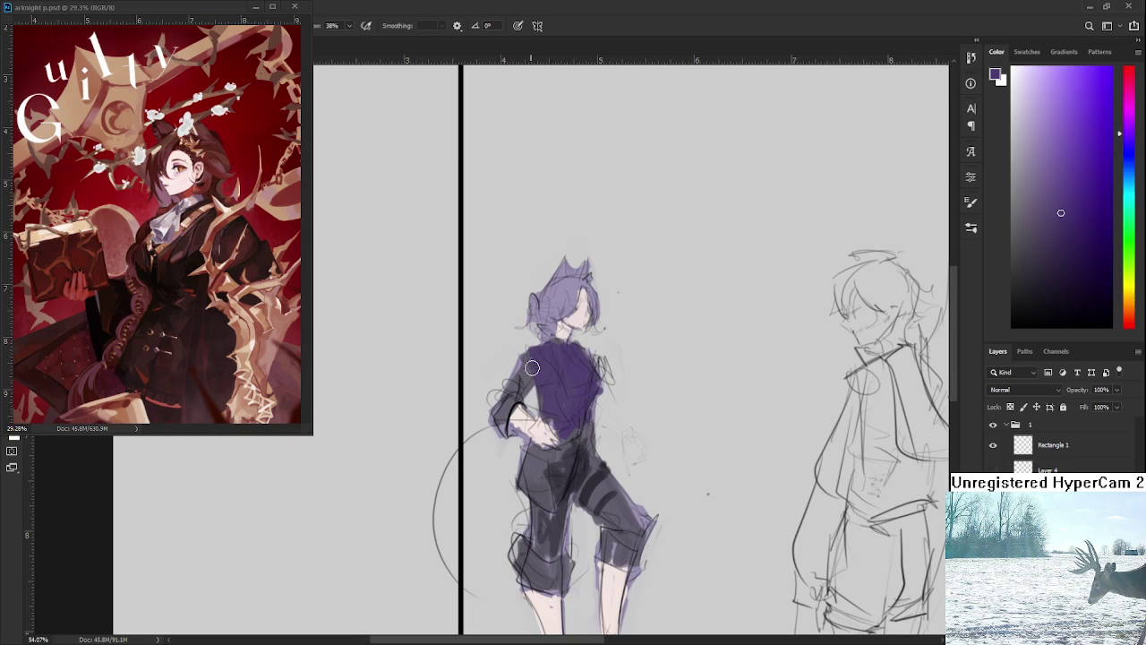
left_click(565, 364, "alt")
left_click(566, 367, "alt")
left_click(580, 374, "alt")
Zoom in on the upper body and set the paint colour to a muted blue-purple.
key("e")
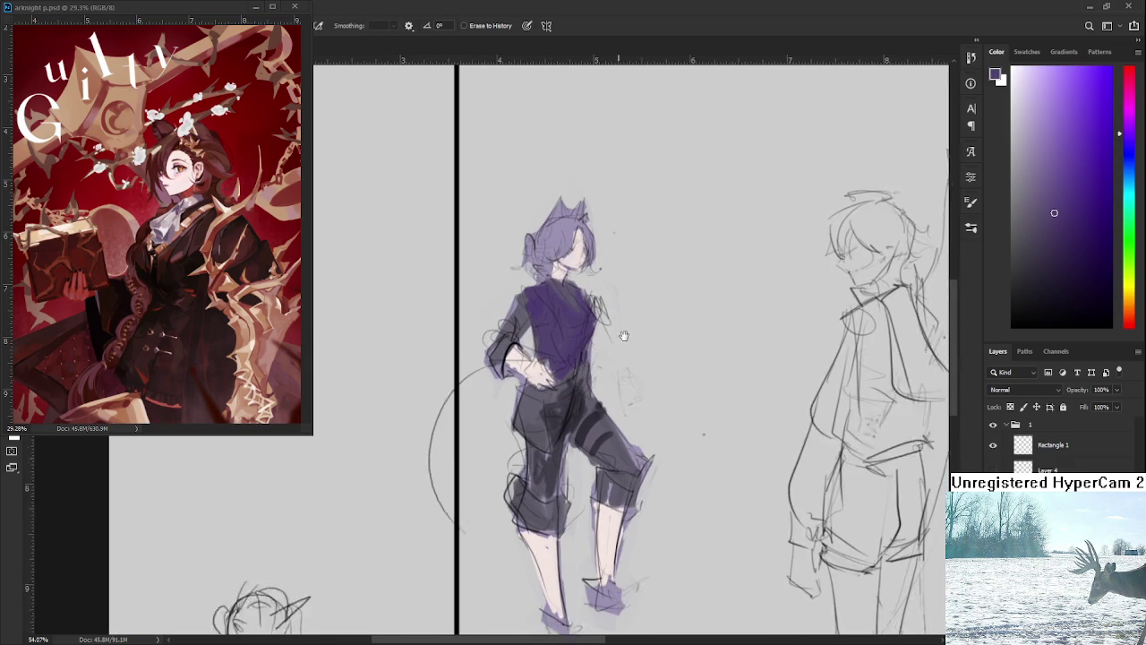
left_click_drag(609, 367, 587, 277)
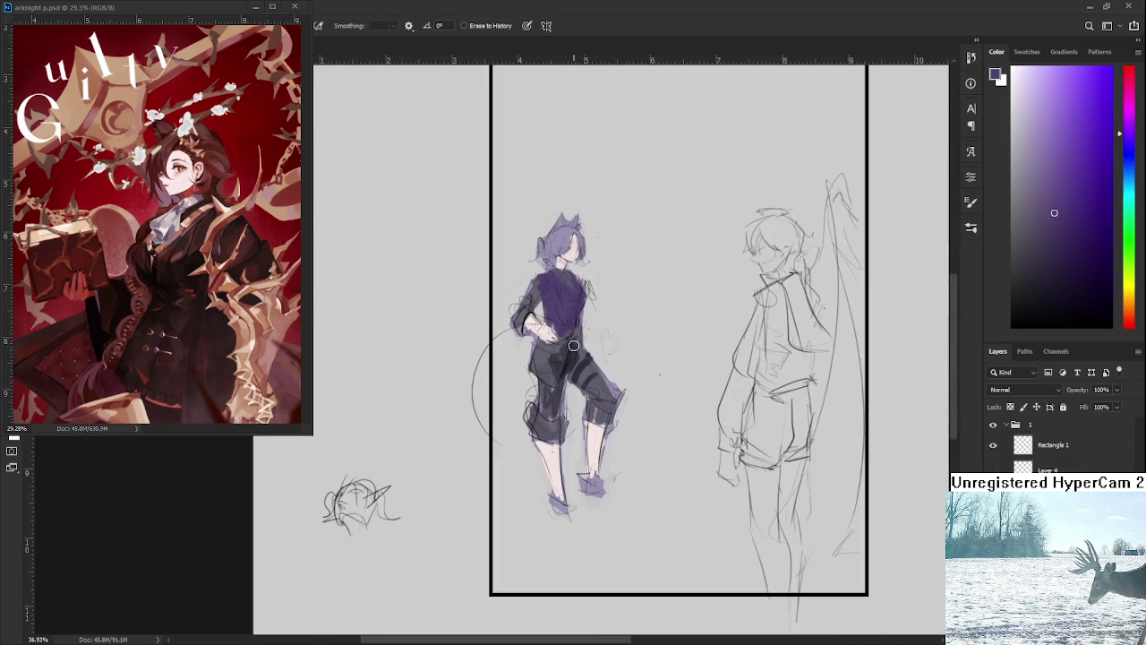
left_click_drag(568, 353, 587, 330)
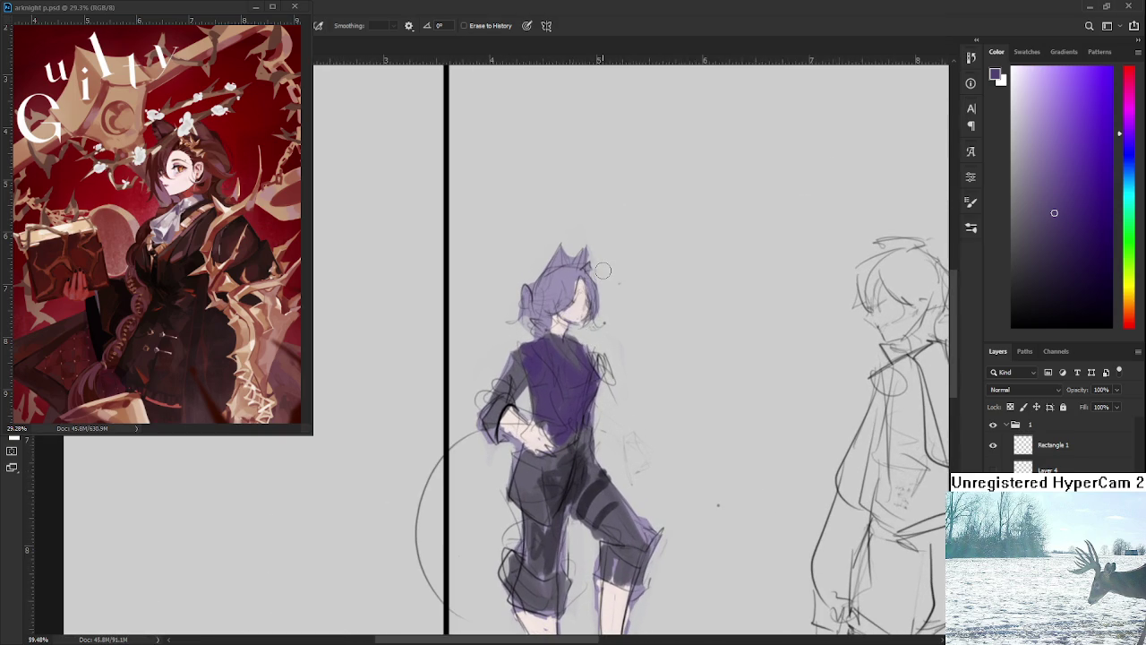
left_click_drag(603, 269, 590, 310)
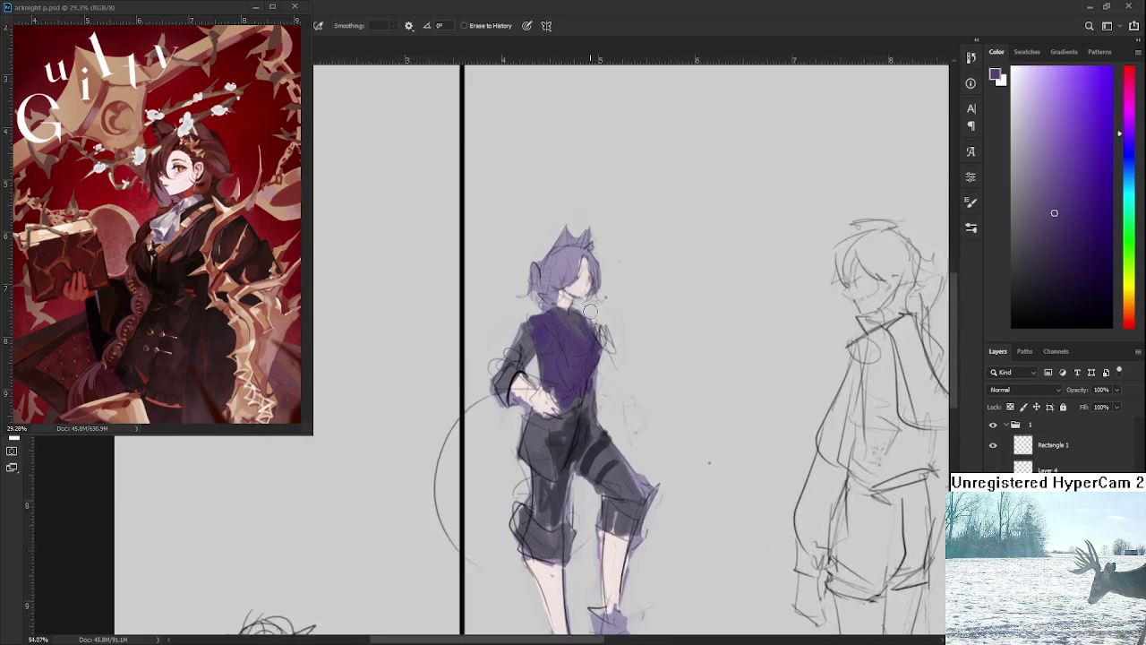
left_click_drag(590, 311, 562, 323)
key("b")
left_click(537, 249, "alt")
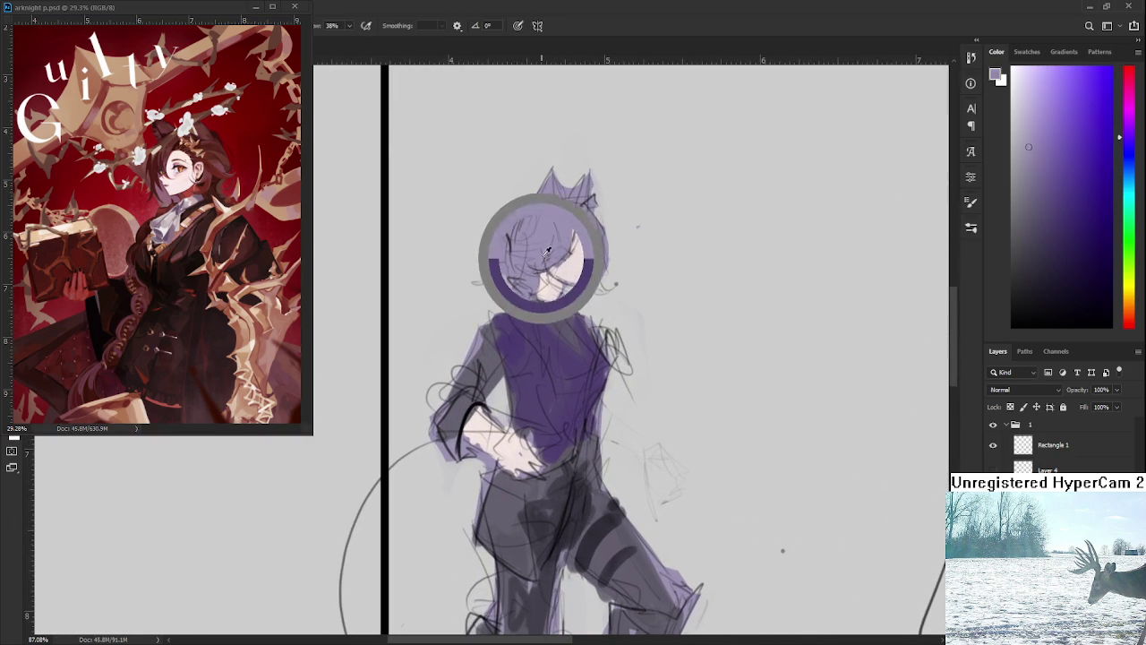
left_click(1131, 155)
left_click(1061, 131)
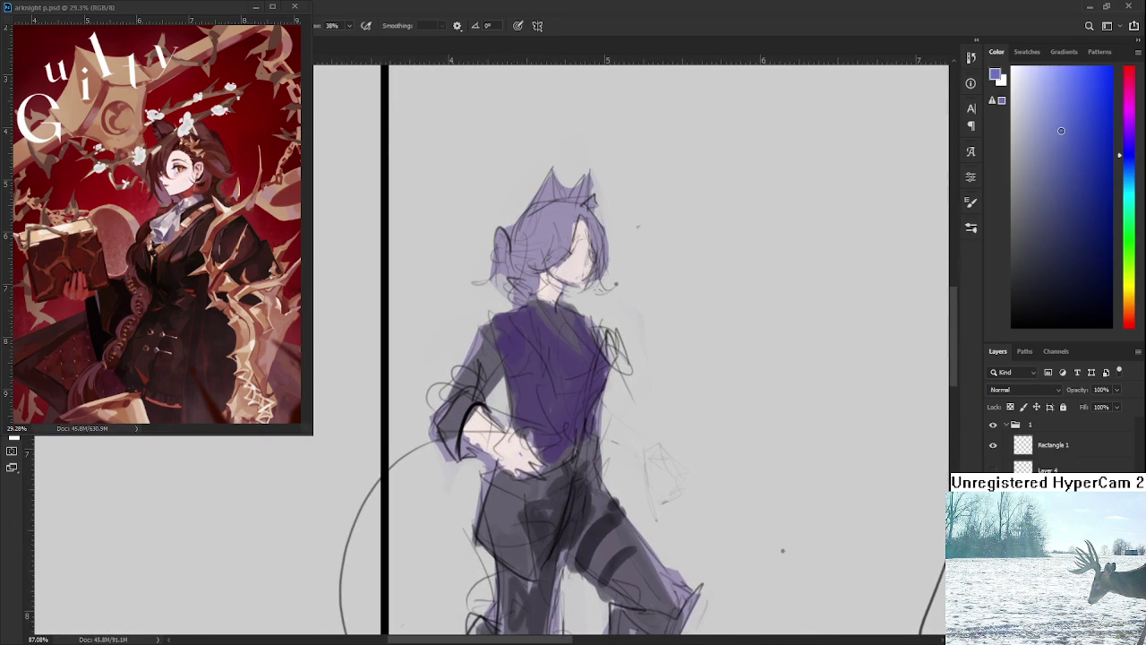
Paint blue-lavender shading over the left figure's hair, face, thigh and hips.
mouse_move(519, 300)
left_mouse_down()
mouse_move(533, 264)
mouse_move(598, 272)
left_mouse_up()
left_click(543, 251, "alt")
left_click(524, 281, "alt")
left_click_drag(572, 339, 583, 261)
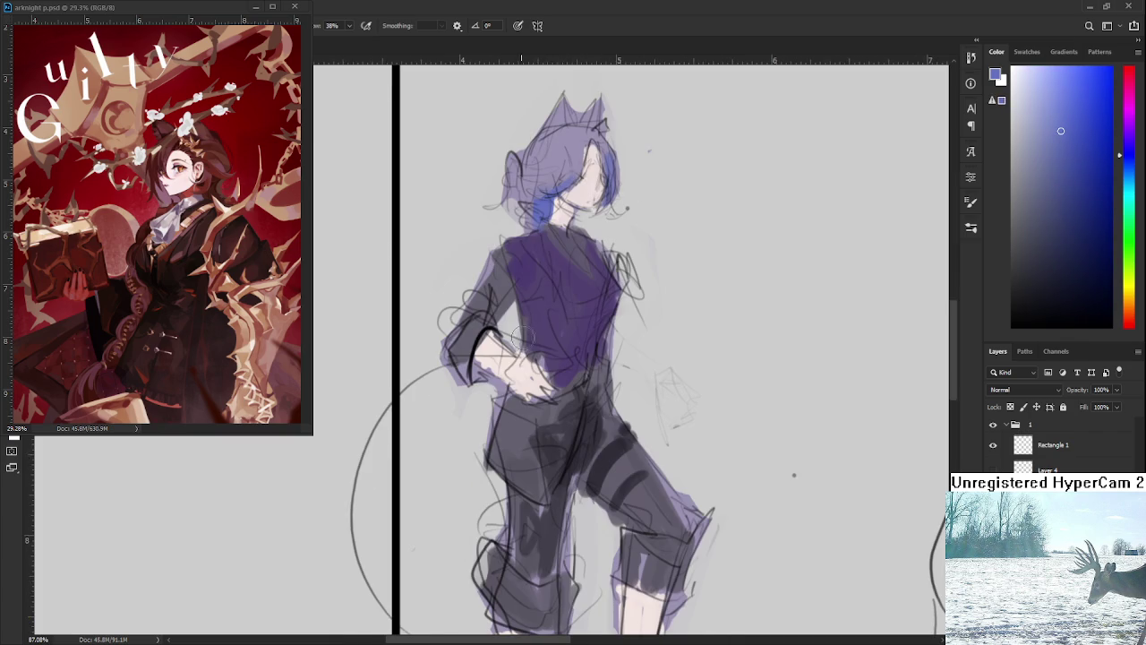
left_click_drag(557, 352, 563, 274)
mouse_move(532, 331)
left_mouse_down()
mouse_move(506, 376)
mouse_move(524, 407)
mouse_move(542, 339)
mouse_move(510, 403)
mouse_move(528, 446)
mouse_move(515, 408)
mouse_move(542, 344)
mouse_move(533, 309)
left_mouse_up()
left_click_drag(604, 305, 663, 376)
mouse_move(627, 336)
left_mouse_down()
mouse_move(659, 381)
mouse_move(605, 309)
mouse_move(658, 380)
mouse_move(652, 333)
mouse_move(670, 408)
left_mouse_up()
Zoom in on the left figure to about 79% and choose a darker purple in the Color panel.
key("e")
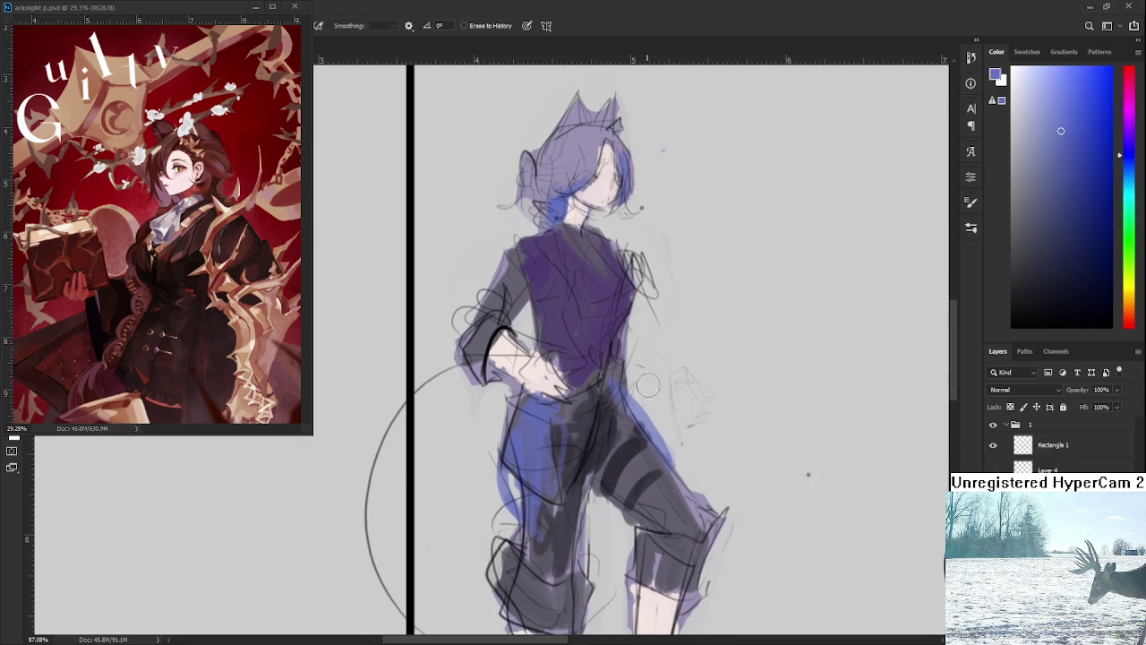
left_click_drag(650, 355, 641, 230)
scroll(631, 425, "down", 5)
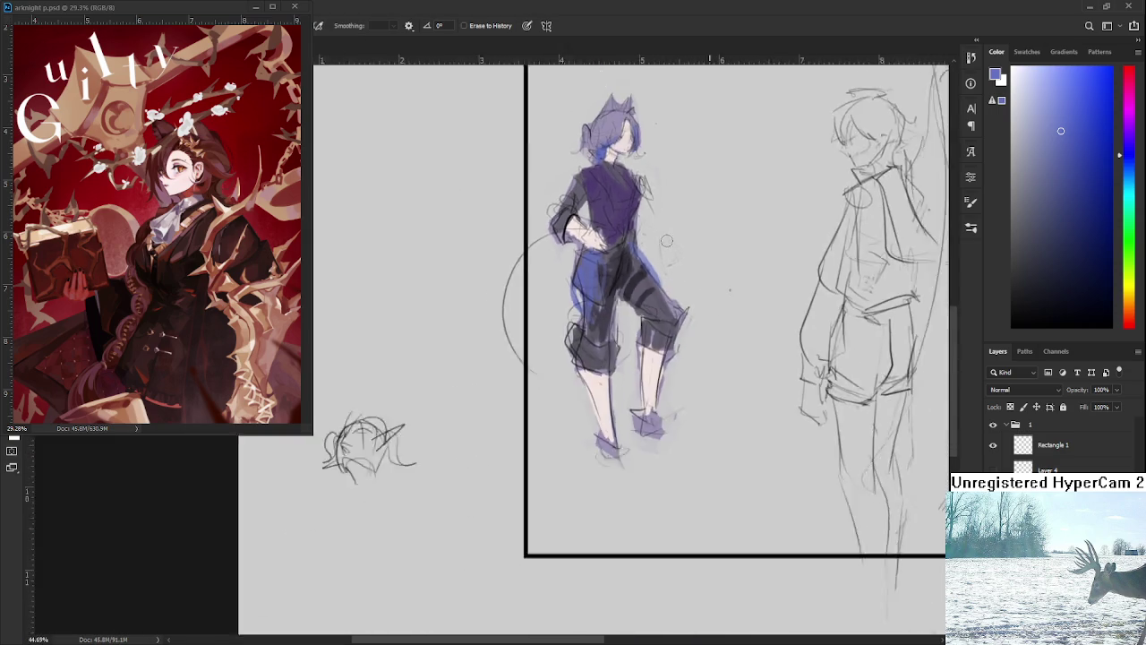
scroll(621, 456, "up", 1)
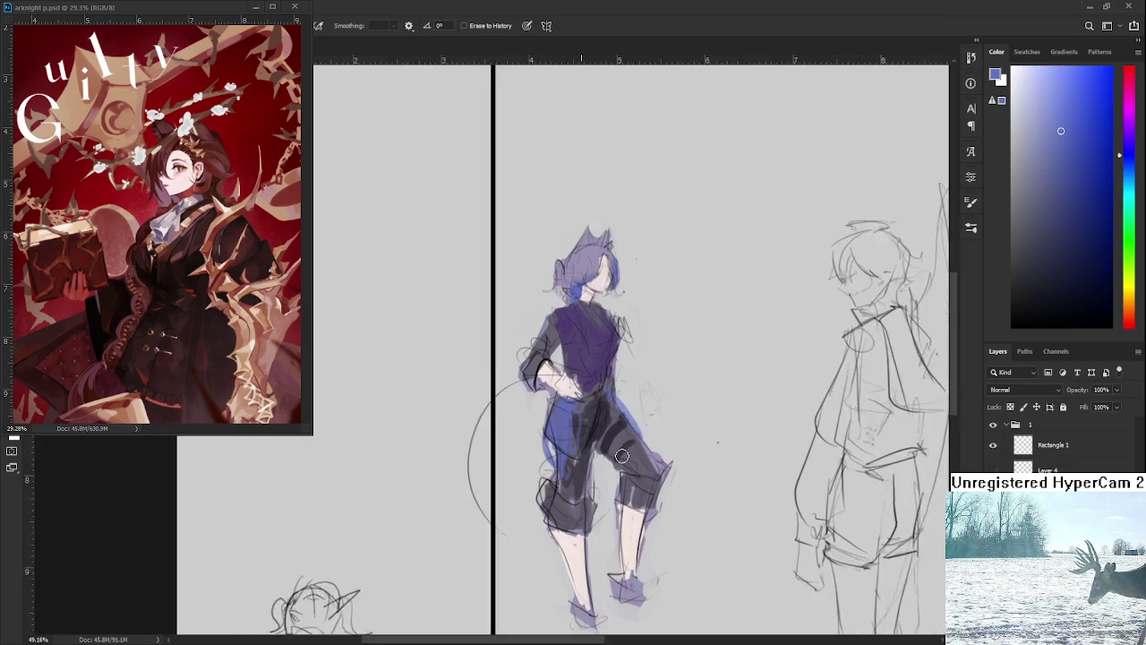
scroll(619, 455, "up", 1)
scroll(618, 454, "up", 1)
scroll(614, 452, "up", 1)
scroll(614, 452, "up", 1)
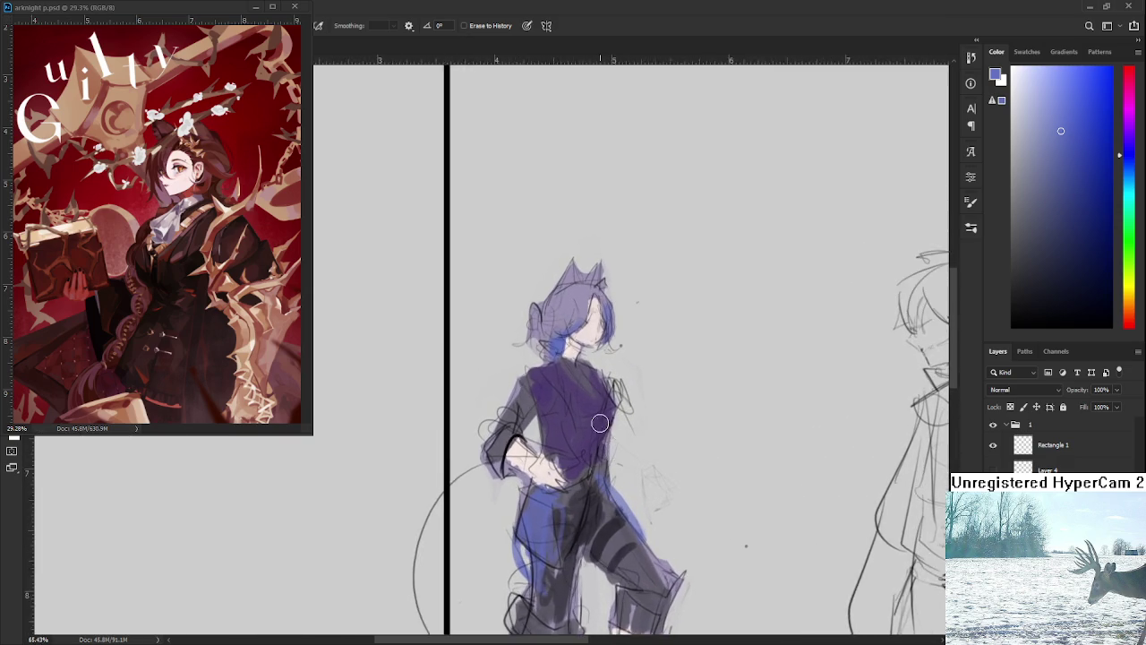
scroll(597, 422, "up", 1)
scroll(597, 409, "down", 1)
scroll(588, 410, "down", 1)
scroll(595, 403, "down", 1)
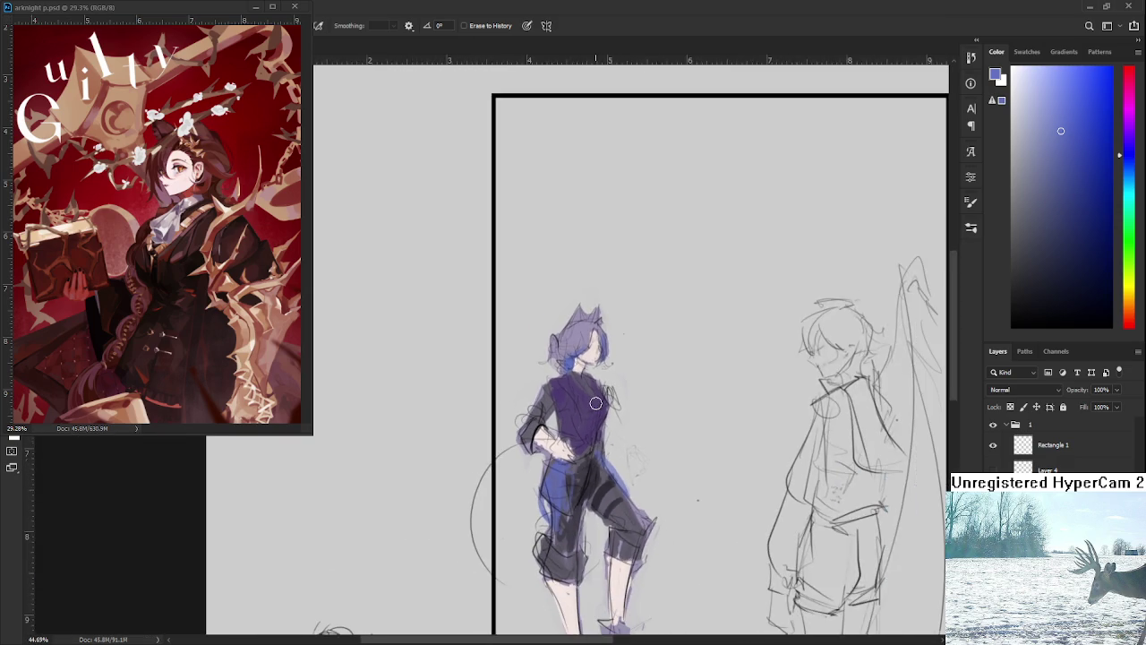
scroll(587, 402, "up", 2)
left_click_drag(1054, 213, 1065, 244)
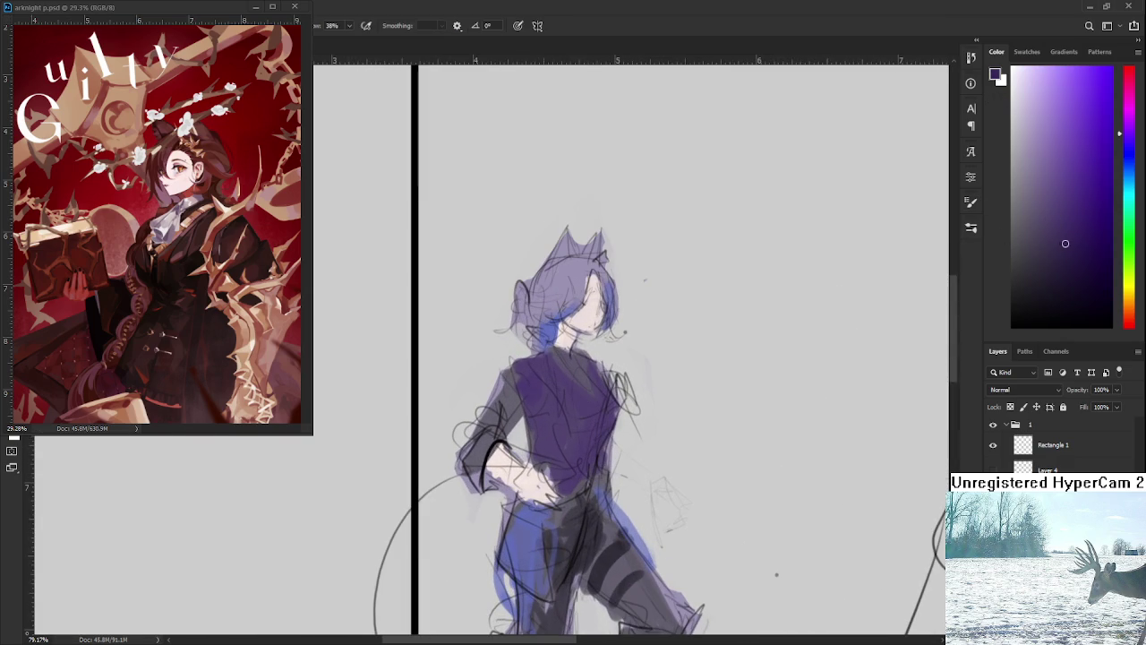
Shade the upper chest and shoulder with purples sampled from the figure.
mouse_move(544, 367)
left_mouse_down()
mouse_move(591, 425)
mouse_move(605, 421)
left_mouse_up()
left_click(550, 420, "alt")
left_click(591, 391, "alt")
left_click(594, 400, "alt")
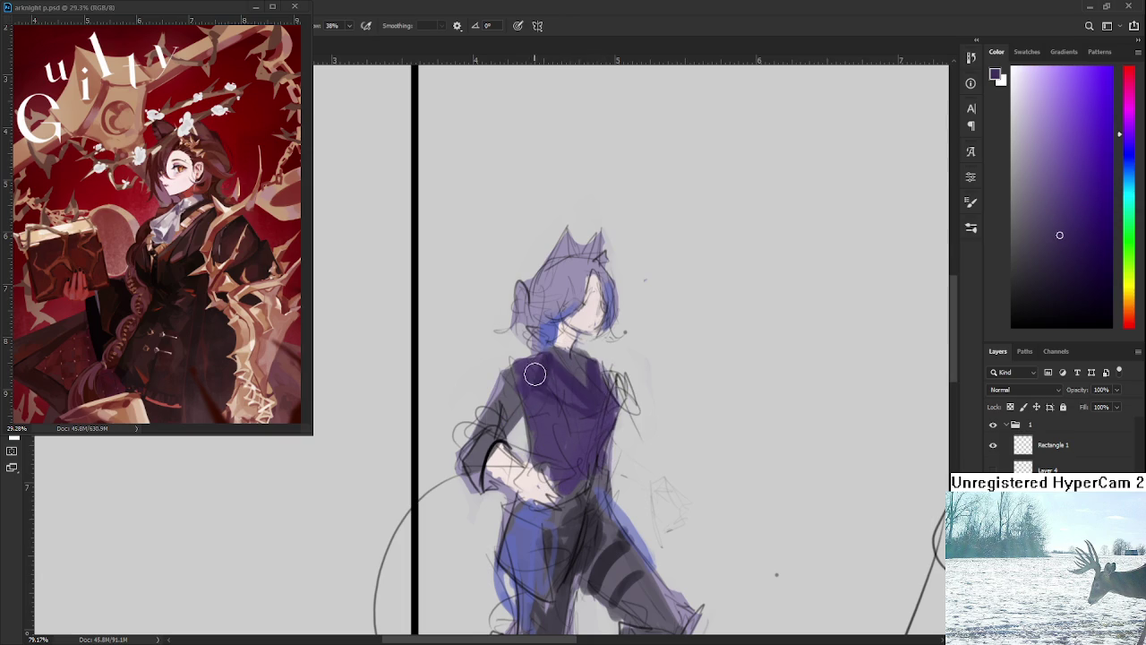
mouse_move(515, 378)
left_mouse_down()
mouse_move(498, 398)
mouse_move(498, 371)
left_mouse_up()
left_click(509, 391, "alt")
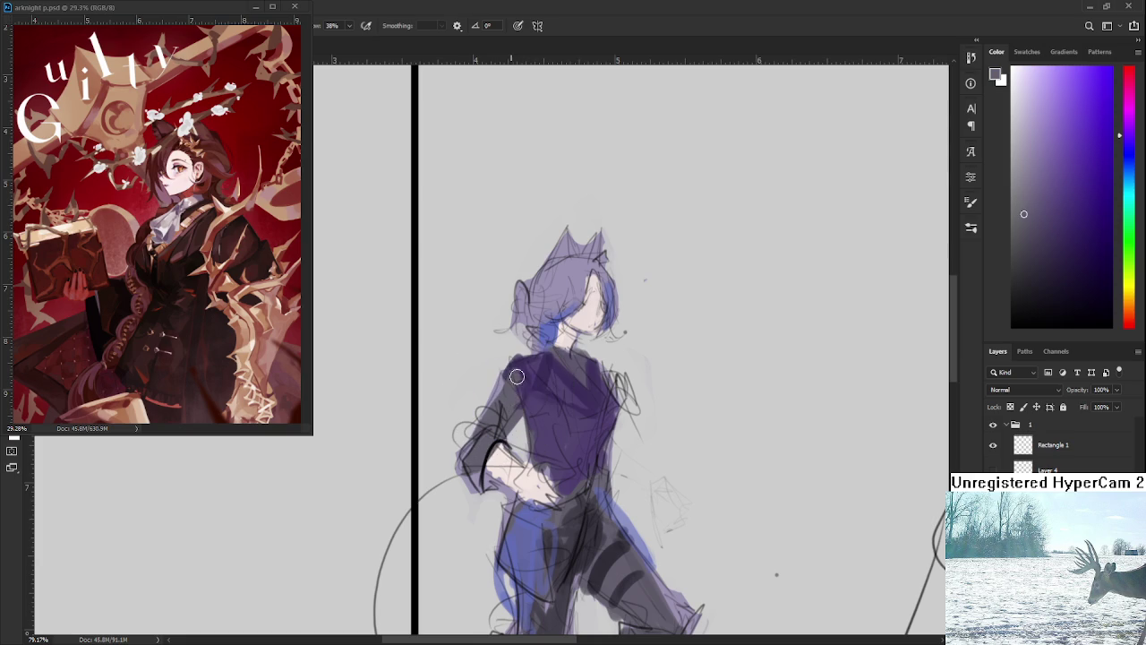
left_click(525, 365, "alt")
key("e")
Resample the torso purple with the Brush and add small light touches on the torso.
key("b")
left_click(544, 372, "alt")
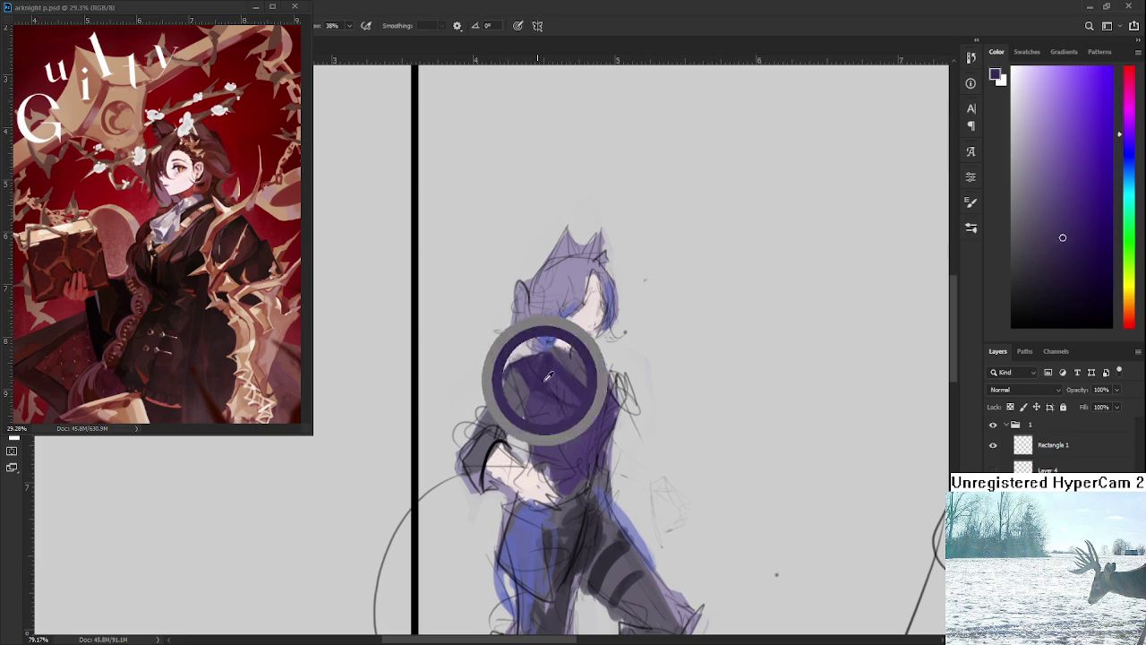
left_click(537, 401, "alt")
left_click(543, 409, "alt")
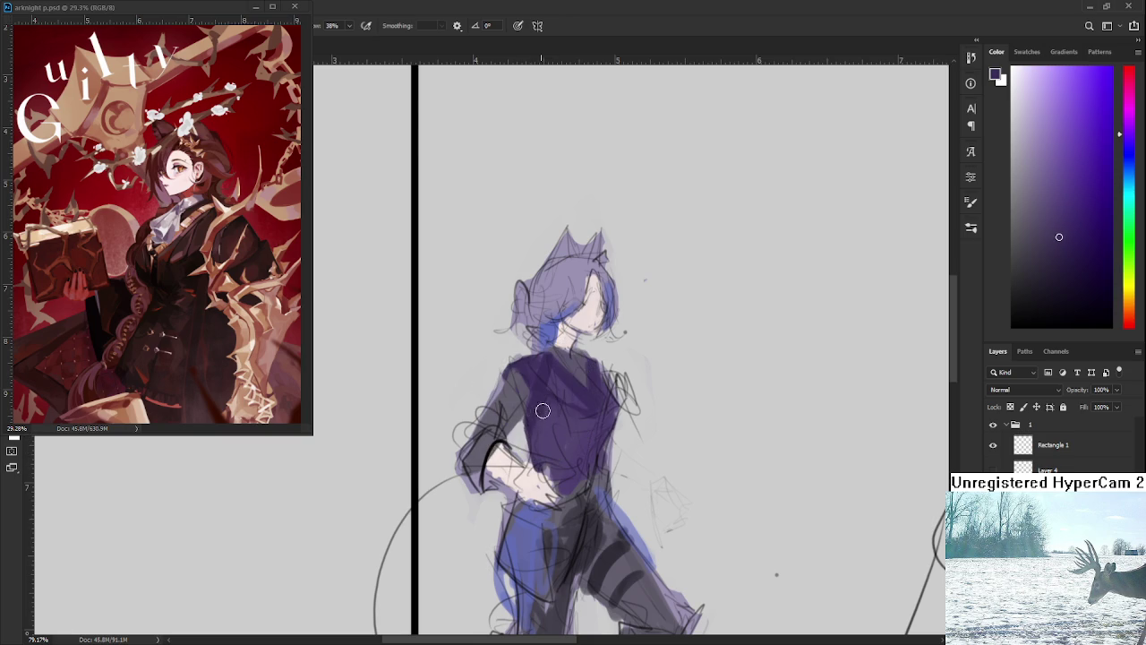
left_click_drag(588, 440, 572, 410)
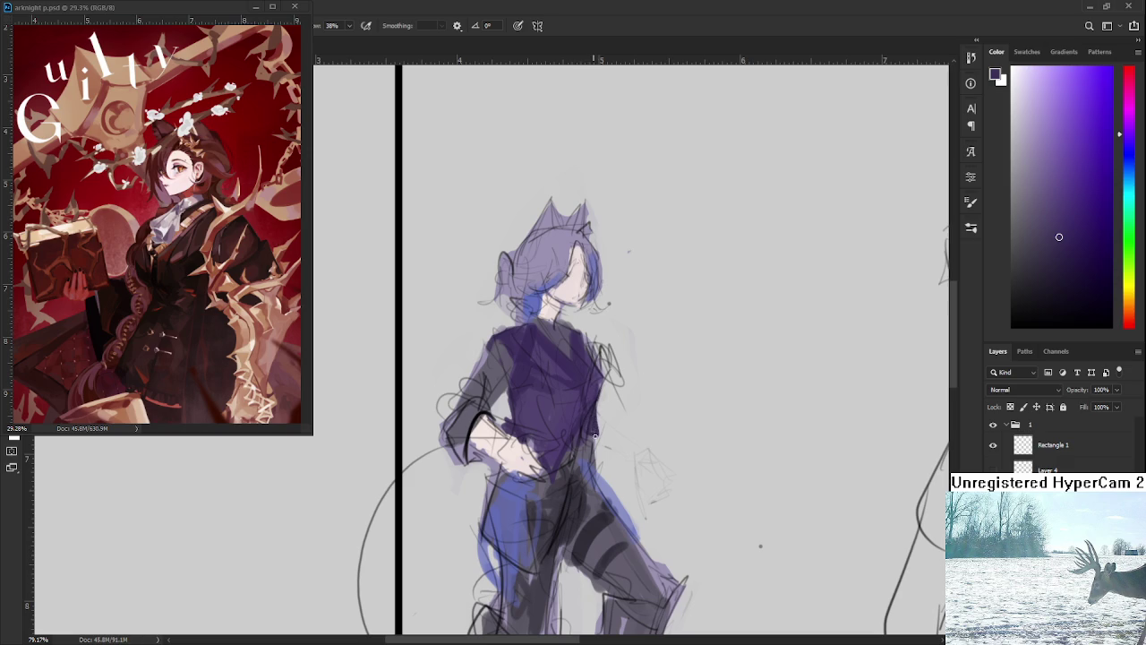
left_click_drag(596, 443, 593, 448)
scroll(601, 378, "up", 2)
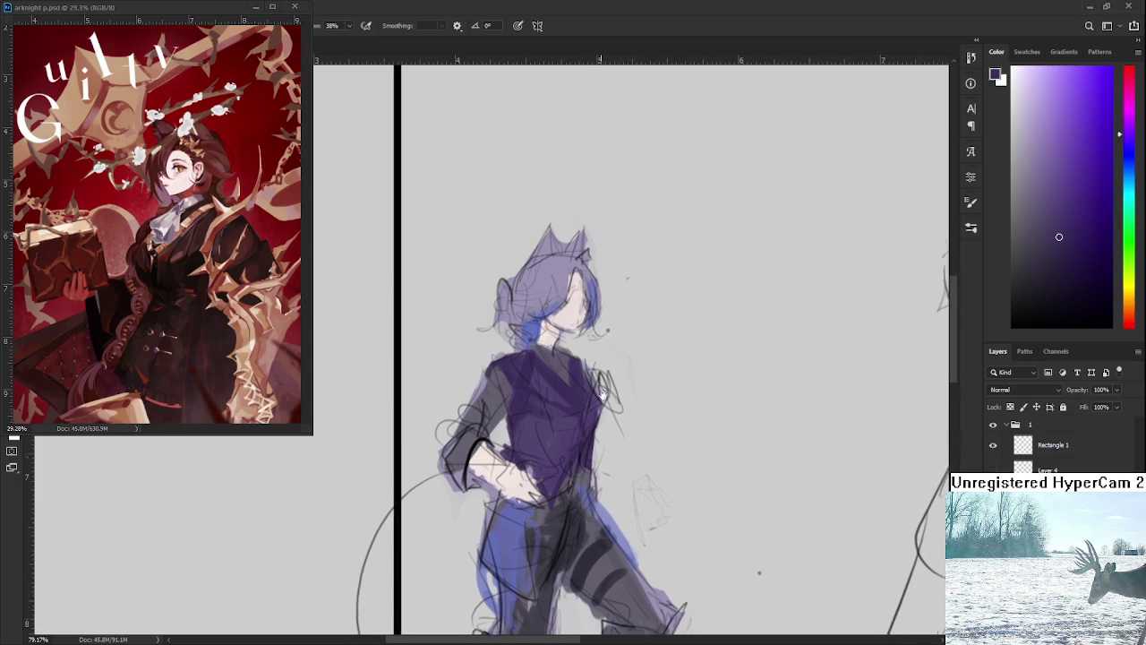
Darken the neck and collar with sleeve purples, then zoom in and sample the hair lavender.
left_click_drag(580, 403, 574, 551)
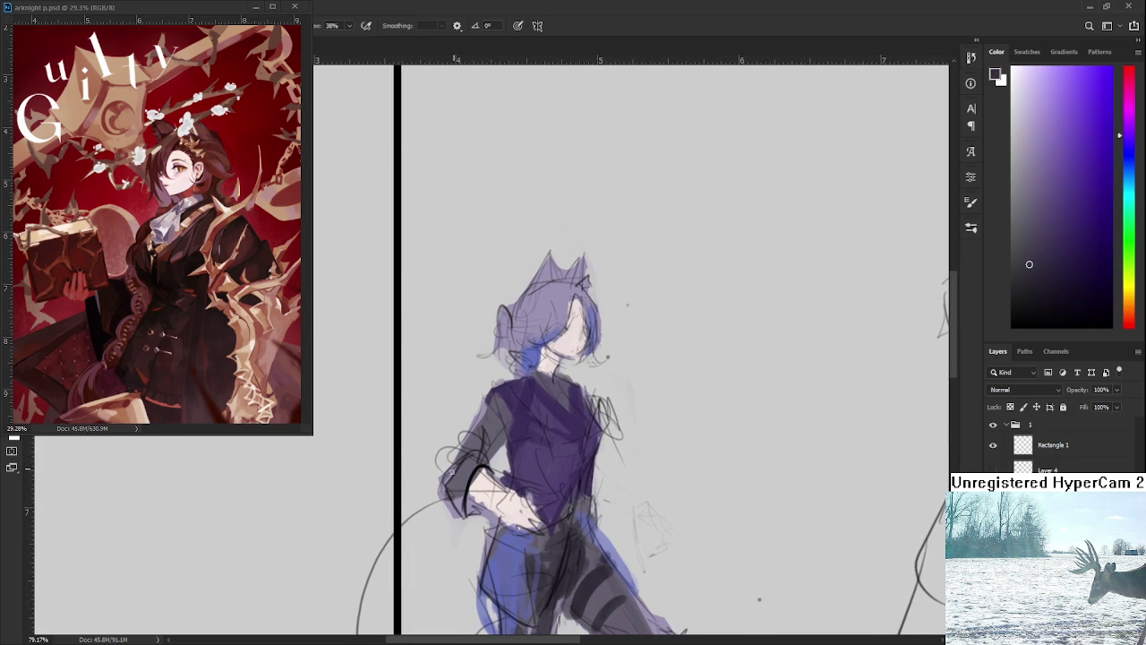
left_click_drag(454, 458, 469, 472)
left_click(466, 450, "alt")
left_click(479, 445, "alt")
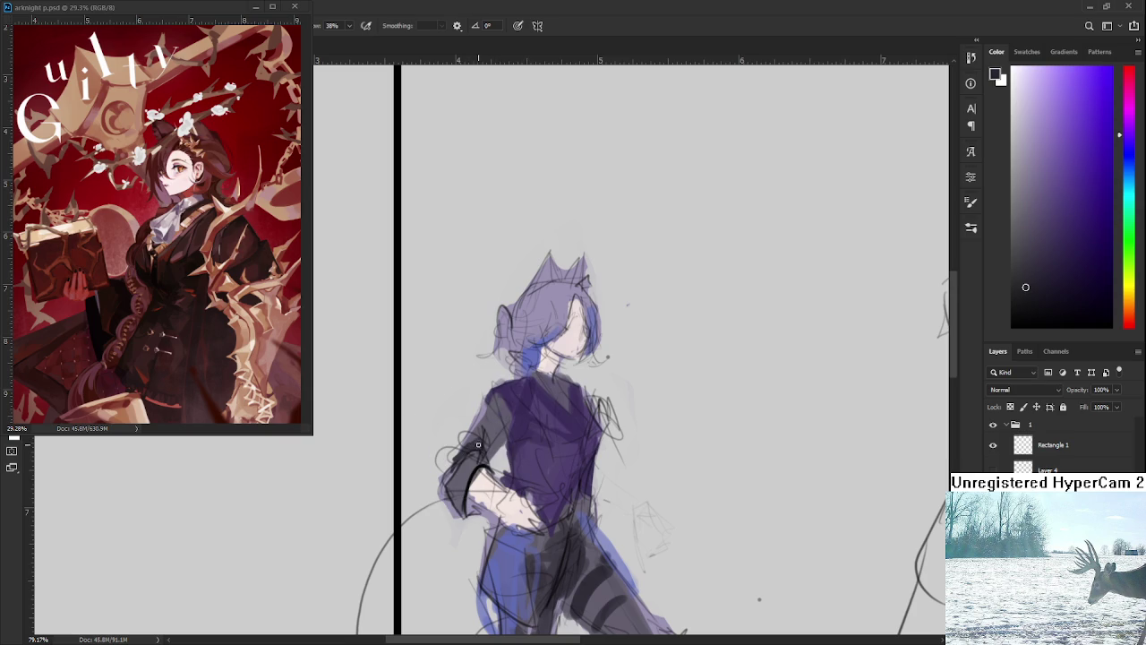
left_click_drag(547, 379, 566, 407)
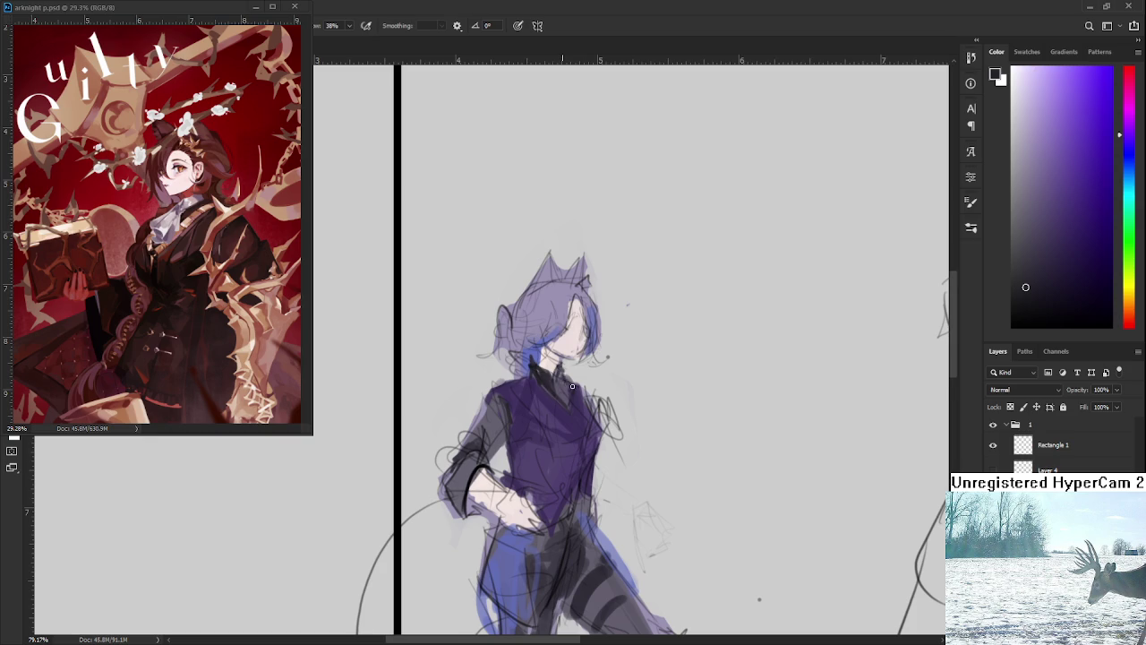
left_click_drag(572, 386, 556, 329)
scroll(553, 351, "down", 5)
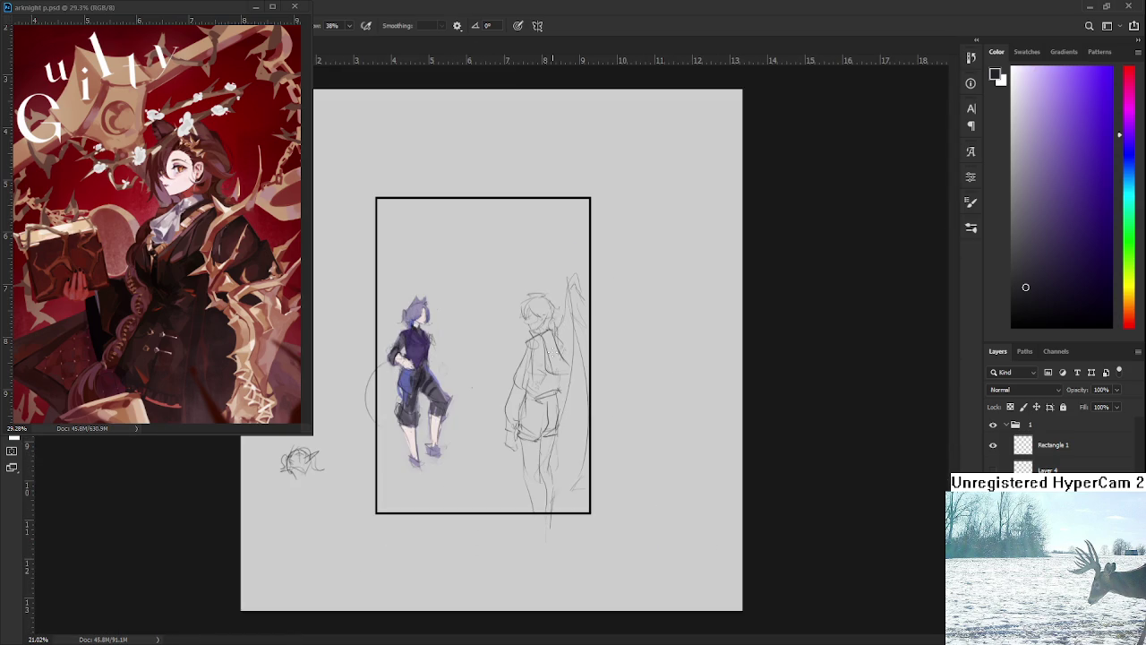
scroll(453, 343, "up", 3)
scroll(457, 345, "up", 2)
scroll(466, 349, "up", 2)
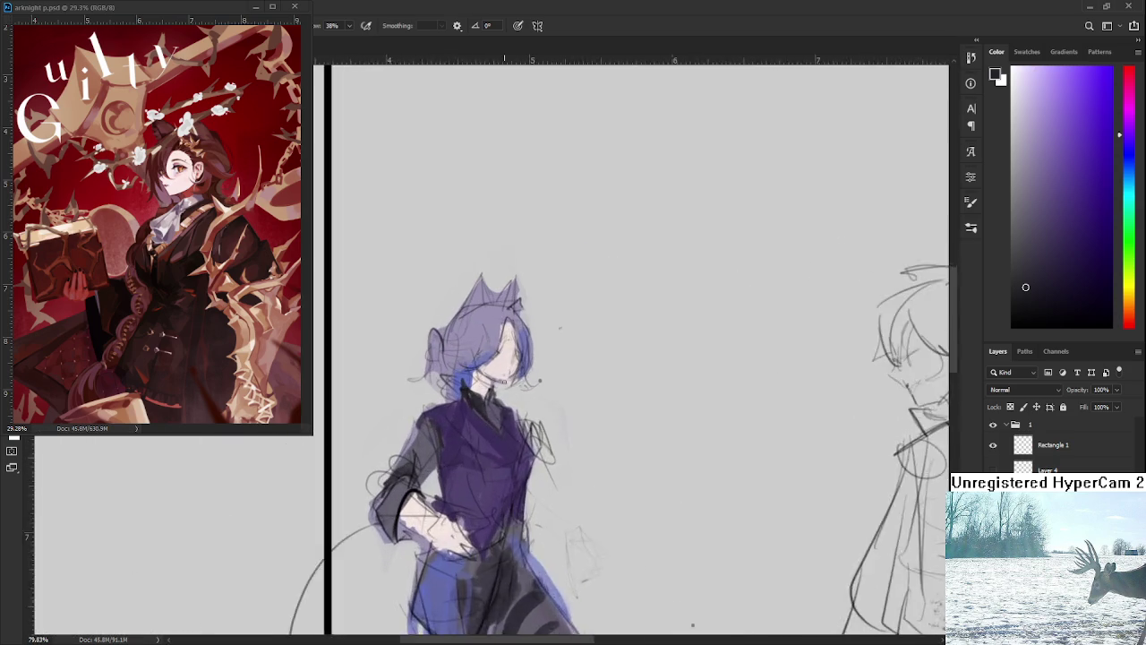
scroll(481, 356, "up", 2)
scroll(475, 358, "up", 1)
scroll(461, 361, "up", 1)
left_click(457, 362, "alt")
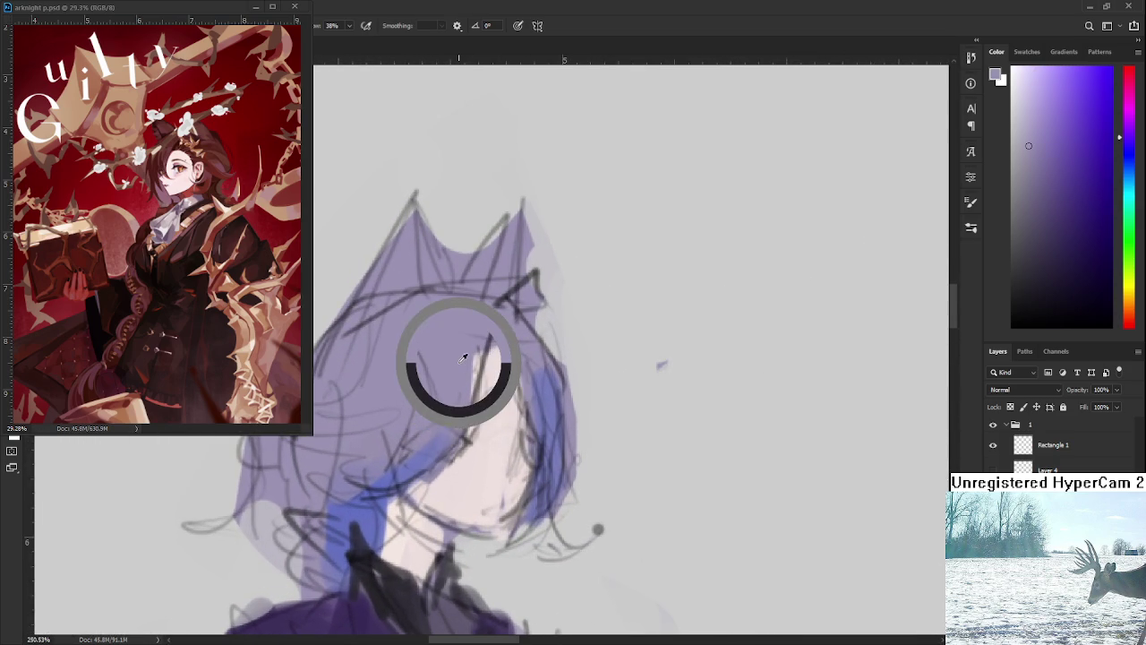
Brush lavender over the face's left edge and eye line, and outline the eye.
left_click_drag(472, 345, 462, 397)
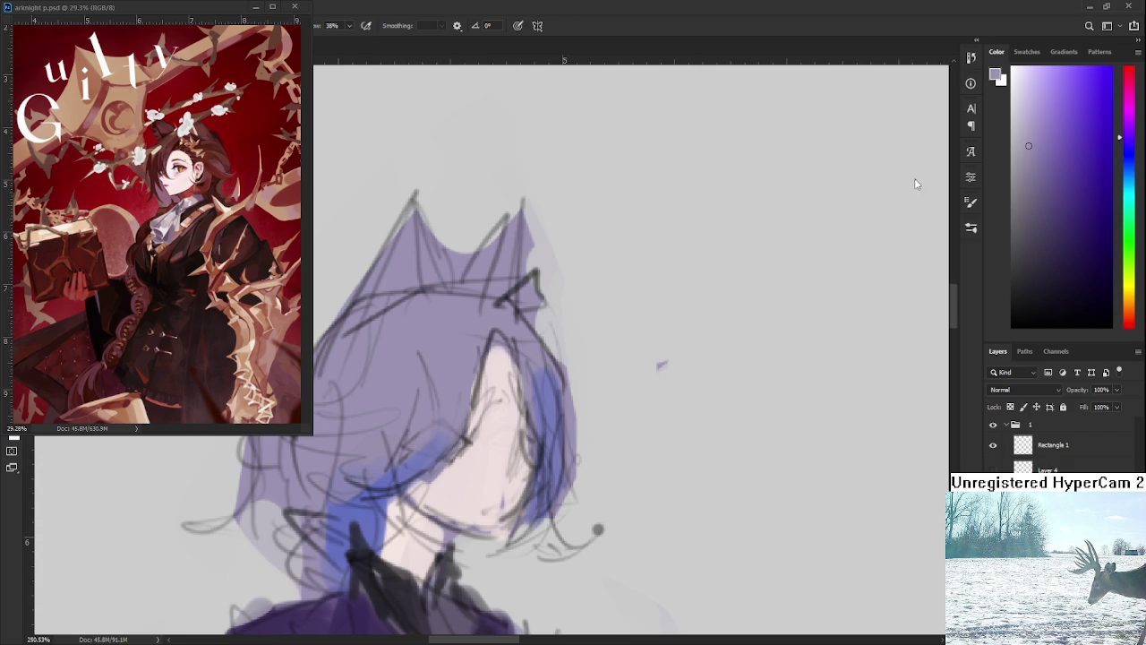
scroll(487, 418, "up", 1)
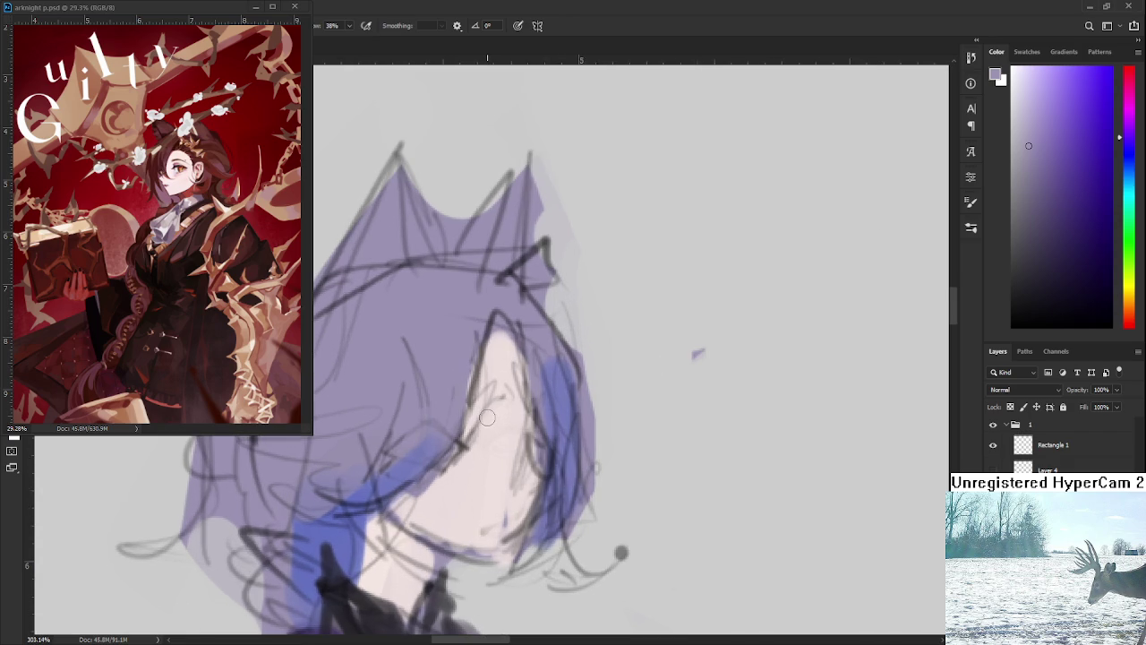
left_click_drag(480, 421, 526, 422)
left_click_drag(497, 424, 532, 423)
scroll(478, 412, "up", 3)
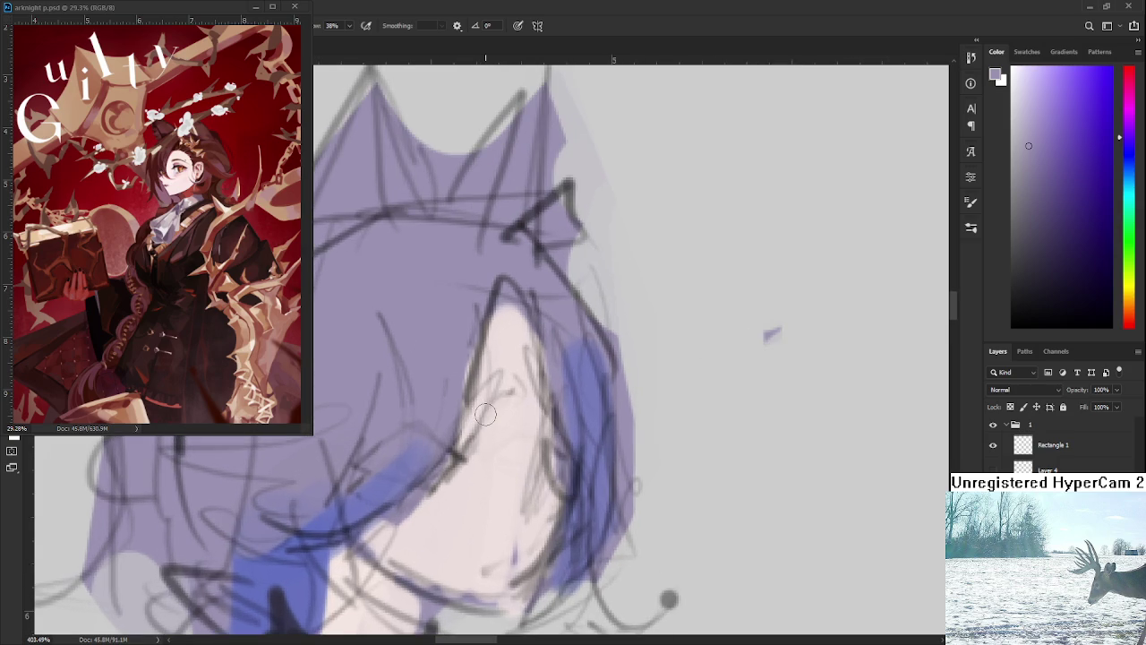
mouse_move(484, 445)
left_mouse_down()
mouse_move(537, 435)
mouse_move(508, 473)
mouse_move(522, 478)
mouse_move(535, 420)
left_mouse_up()
mouse_move(519, 470)
left_mouse_down()
mouse_move(494, 434)
mouse_move(526, 449)
mouse_move(553, 430)
left_mouse_up()
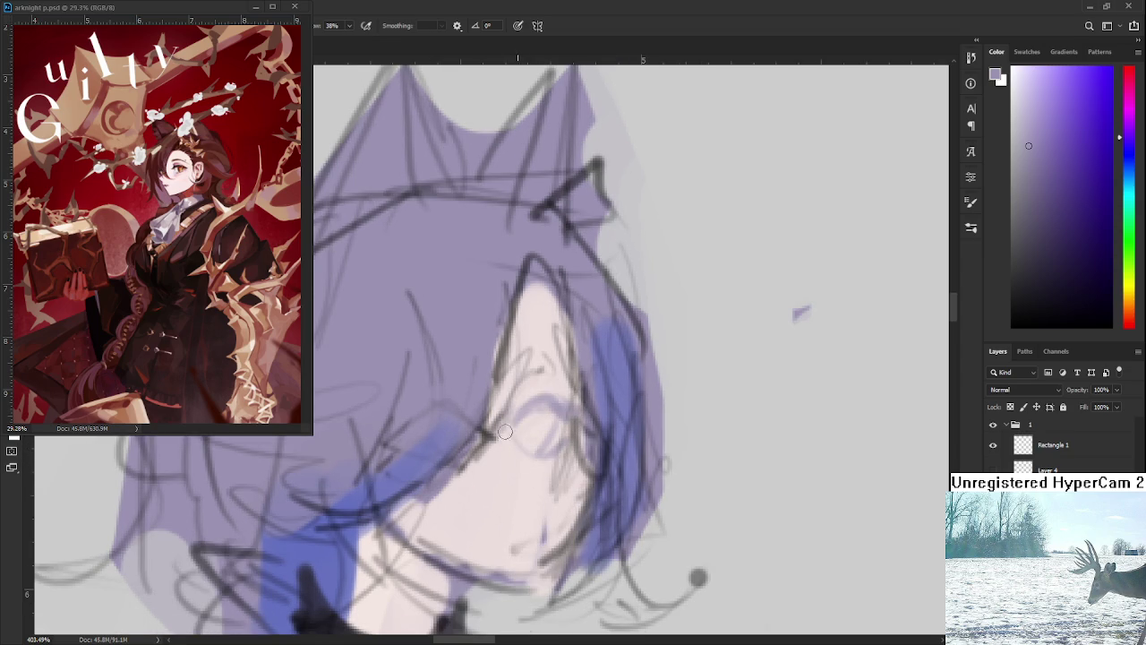
Paint a lavender iris and an upper eyelid arc, undoing a stray blue face stroke.
left_click(580, 437, "alt")
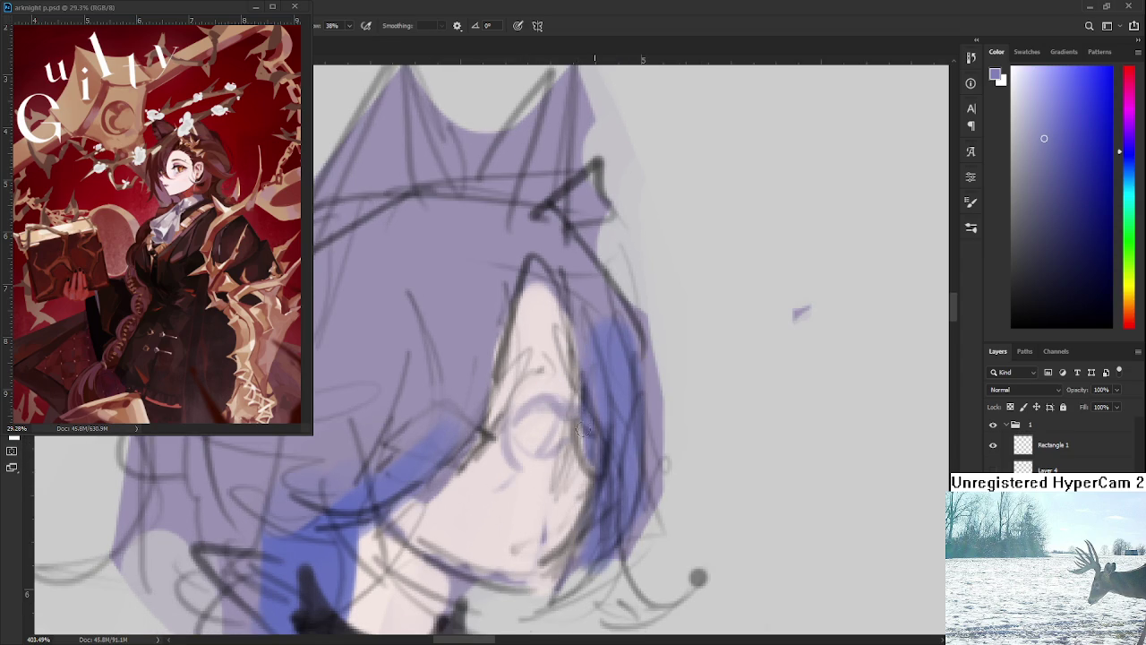
left_click_drag(586, 430, 521, 574)
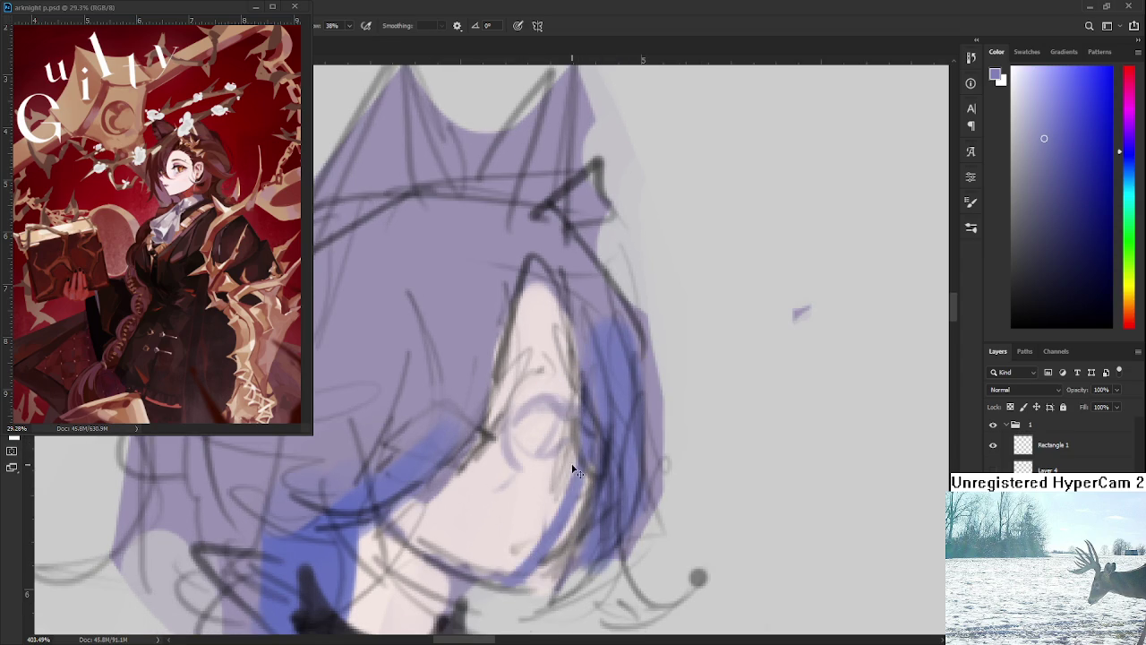
key("ctrl+z")
mouse_move(575, 438)
left_mouse_down()
mouse_move(564, 500)
mouse_move(647, 440)
mouse_move(552, 562)
left_mouse_up()
left_click(591, 522, "alt")
left_click_drag(551, 465, 565, 468)
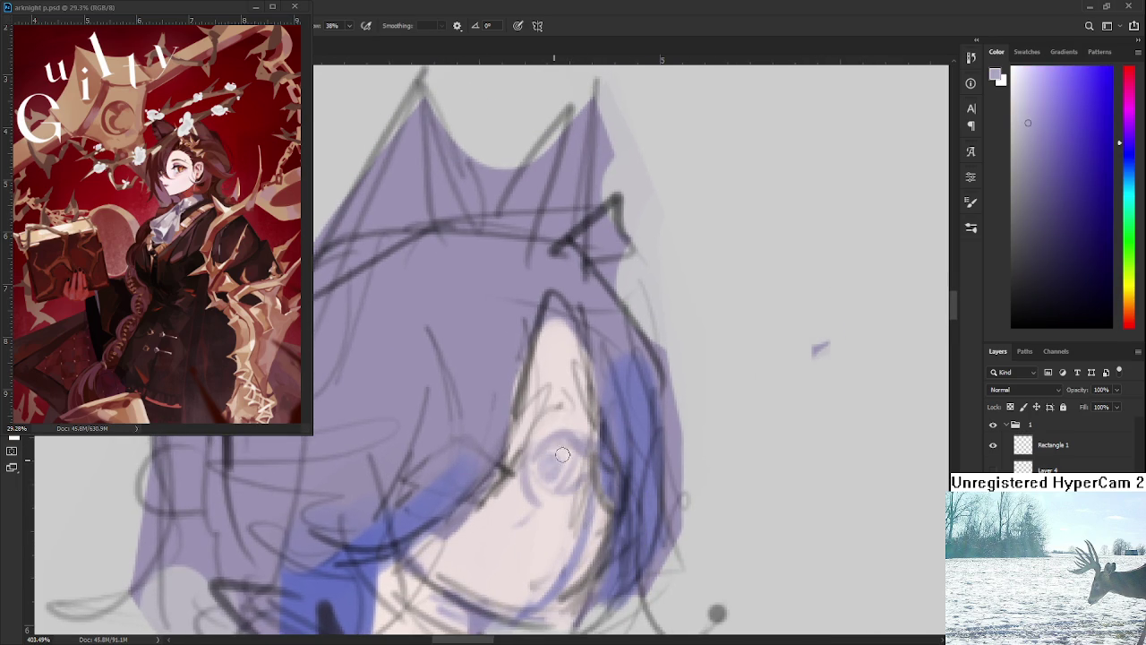
left_click(565, 468, "alt")
left_click_drag(519, 410, 598, 388)
key("ctrl+z")
left_click_drag(521, 408, 600, 386)
Sample the hair blue, paint blue strands on the hair's right side, and zoom out.
mouse_move(545, 474)
left_mouse_down()
mouse_move(551, 424)
mouse_move(566, 545)
left_mouse_up()
left_click(596, 486, "alt")
left_click(627, 464, "alt")
left_click_drag(617, 437, 573, 530)
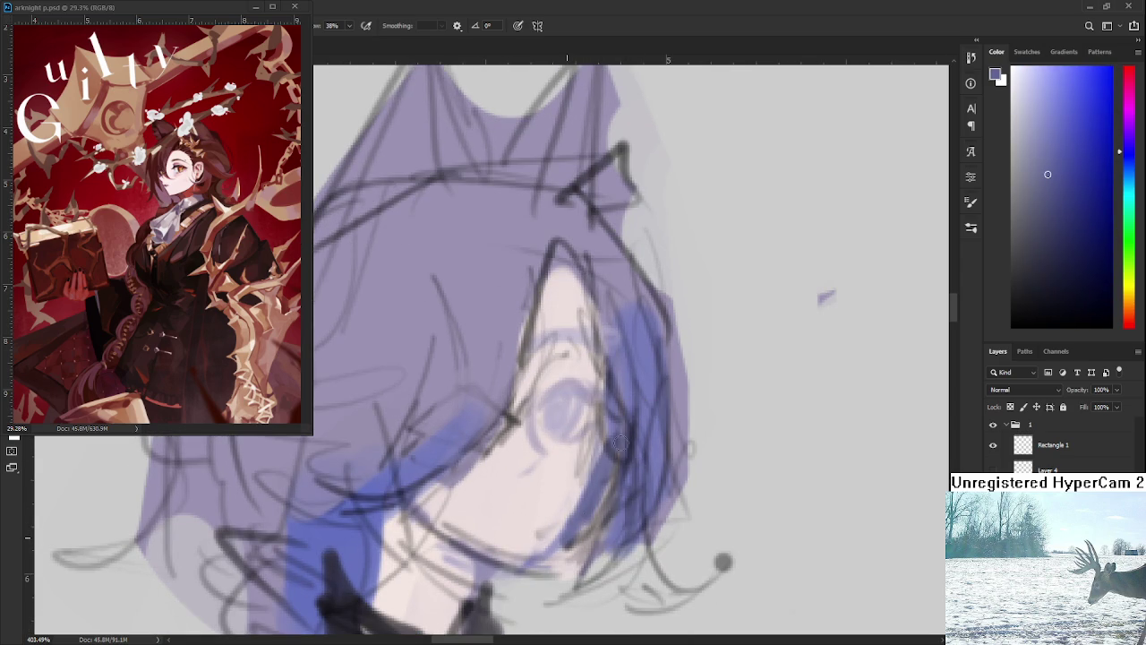
scroll(561, 438, "down", 3)
scroll(560, 389, "down", 3)
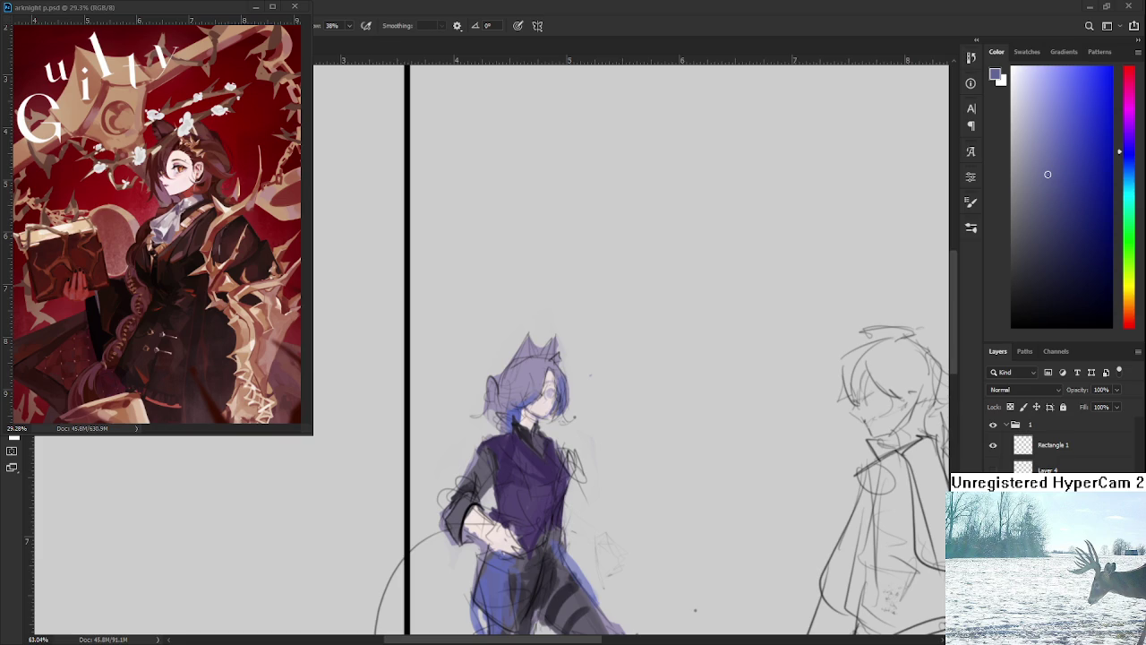
Zoom in around the eye and sample the light skin pink and lavender from the face.
scroll(547, 384, "up", 2)
scroll(547, 384, "up", 2)
scroll(546, 384, "up", 2)
scroll(546, 384, "up", 2)
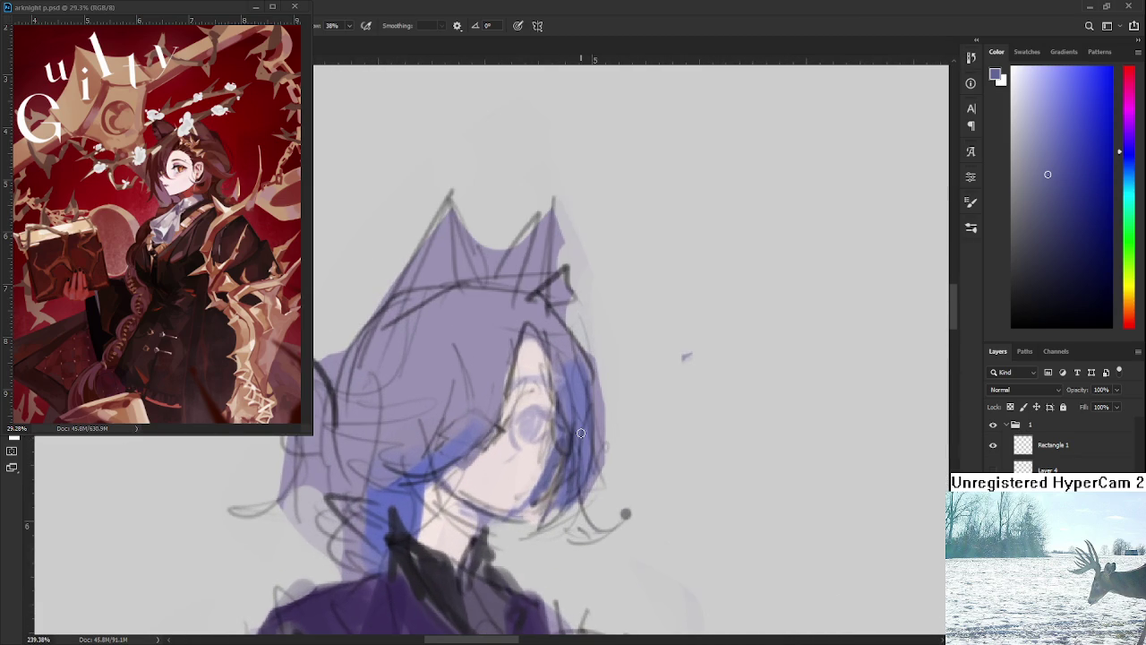
left_click_drag(566, 438, 576, 453)
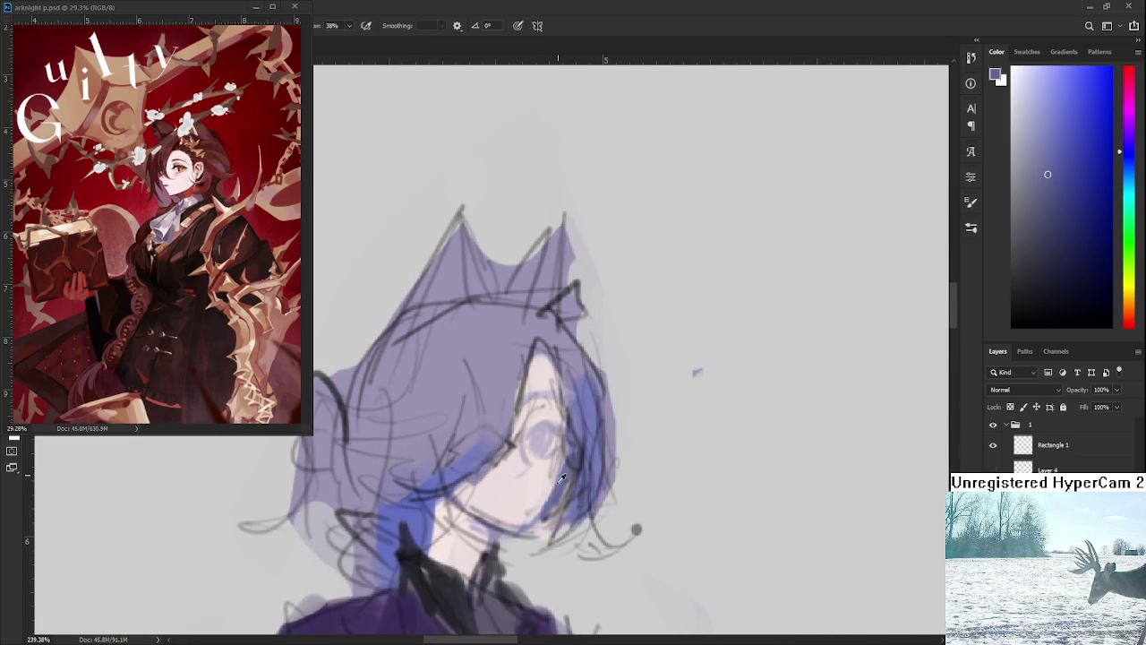
left_click(553, 476, "alt")
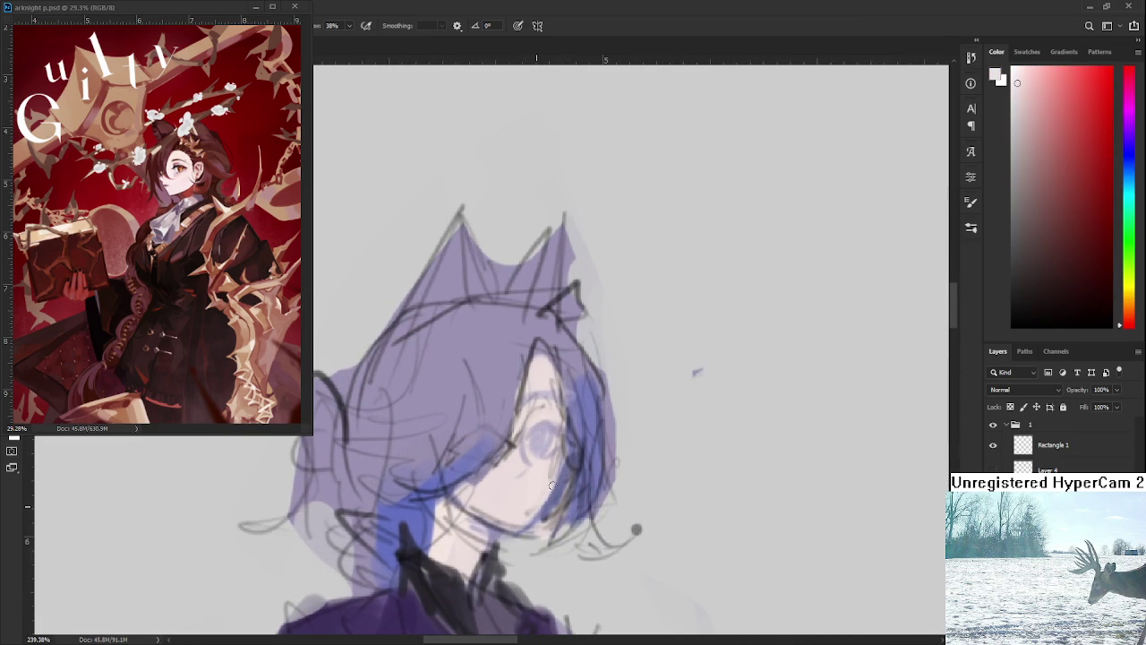
left_click(542, 444, "alt")
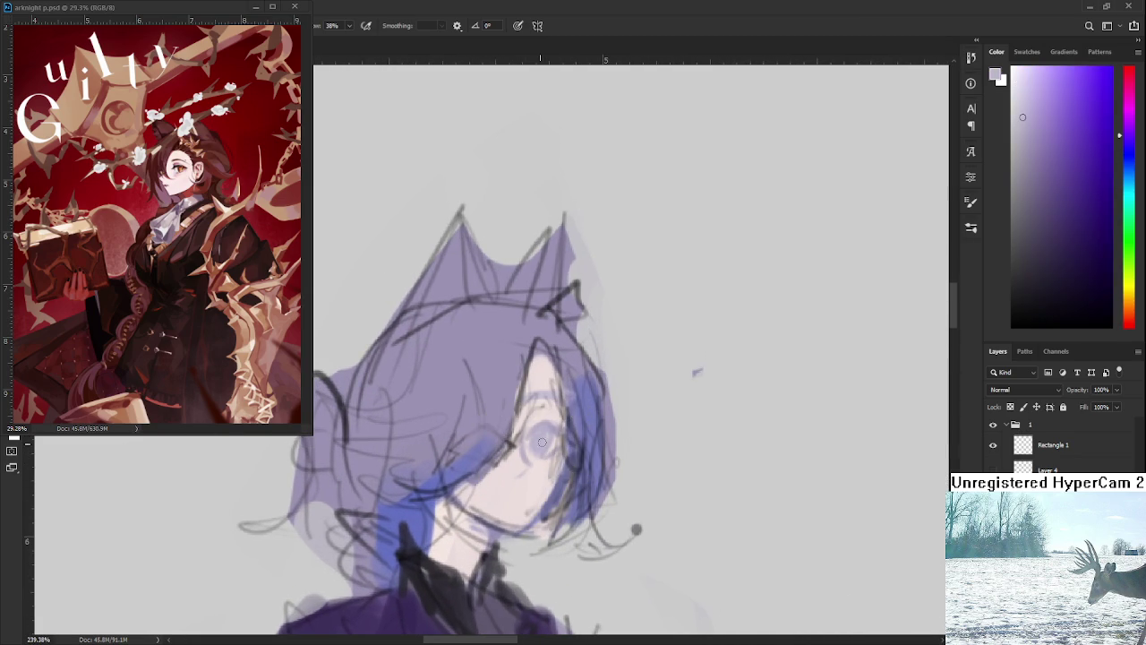
scroll(555, 440, "down", 3)
scroll(554, 440, "down", 4)
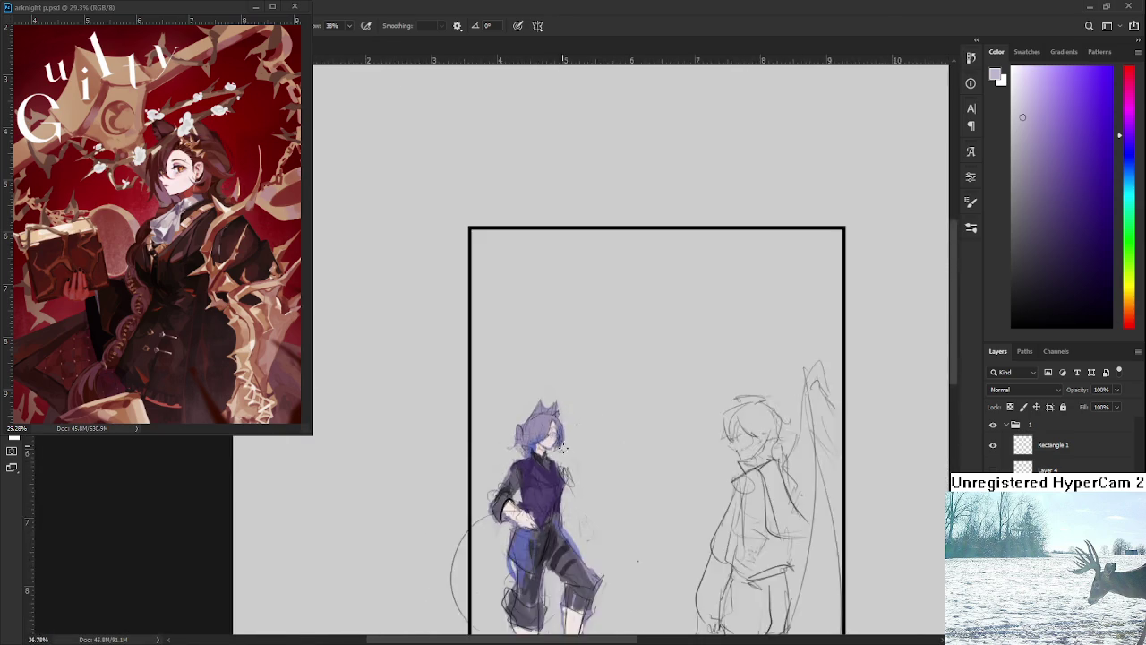
scroll(548, 502, "down", 2)
scroll(548, 502, "up", 2)
Zoom out to the whole frame and pick a near-white painting colour.
mouse_move(432, 380)
left_mouse_down()
mouse_move(488, 428)
mouse_move(431, 431)
left_mouse_up()
scroll(498, 418, "up", 1)
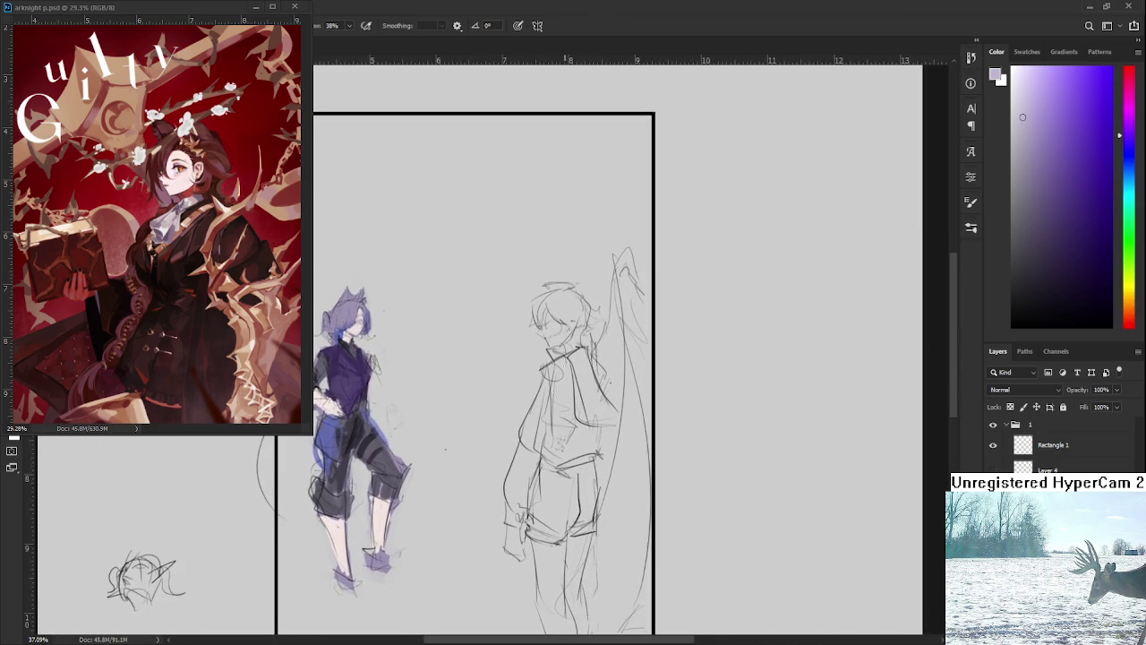
scroll(498, 418, "up", 3)
scroll(570, 367, "down", 2)
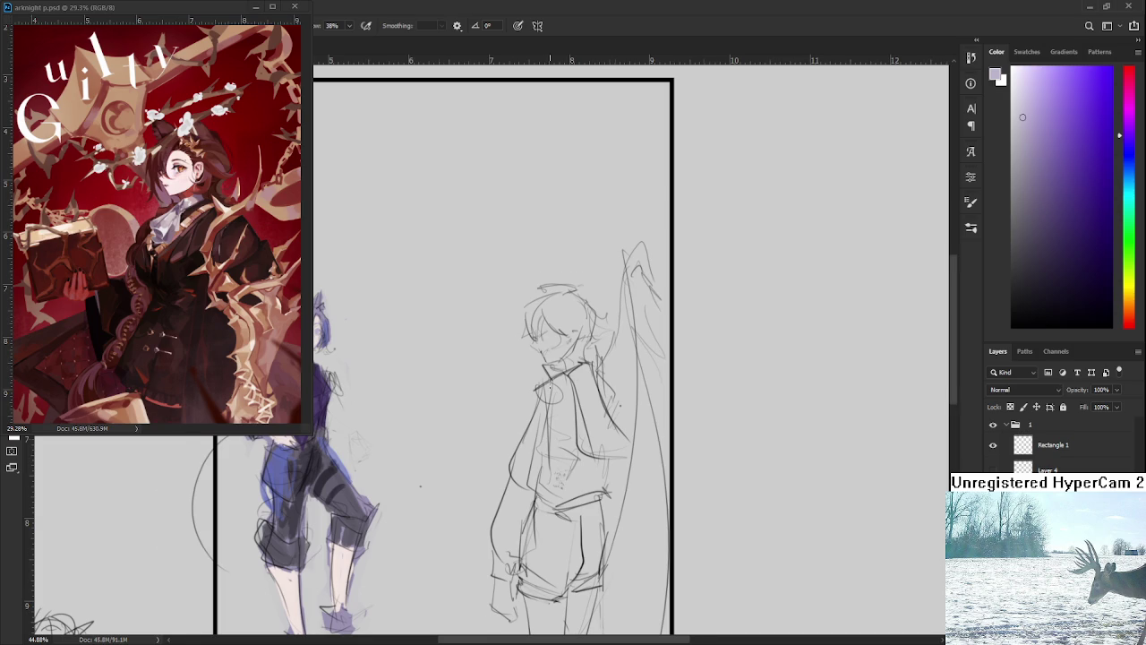
scroll(560, 394, "up", 1)
left_click(1009, 79)
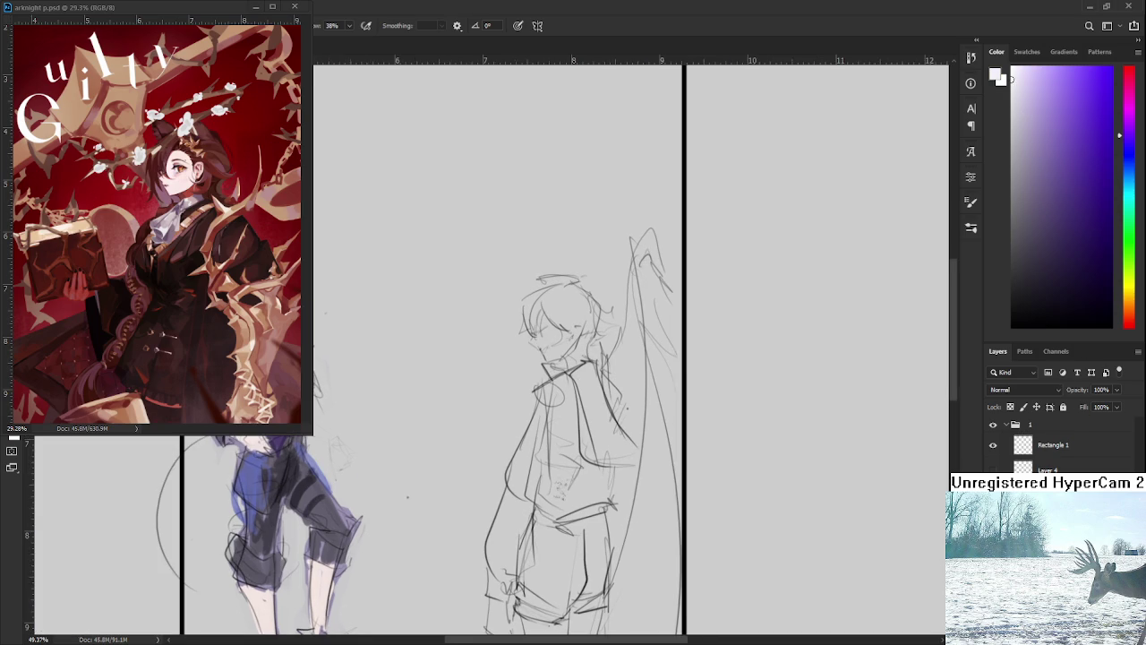
Toggle the coloured figure's layer visibility, draw and undo a test curve, then start roughly selecting the right figure.
scroll(573, 430, "down", 2)
key("ctrl+comma")
key("ctrl+comma")
scroll(477, 314, "down", 1)
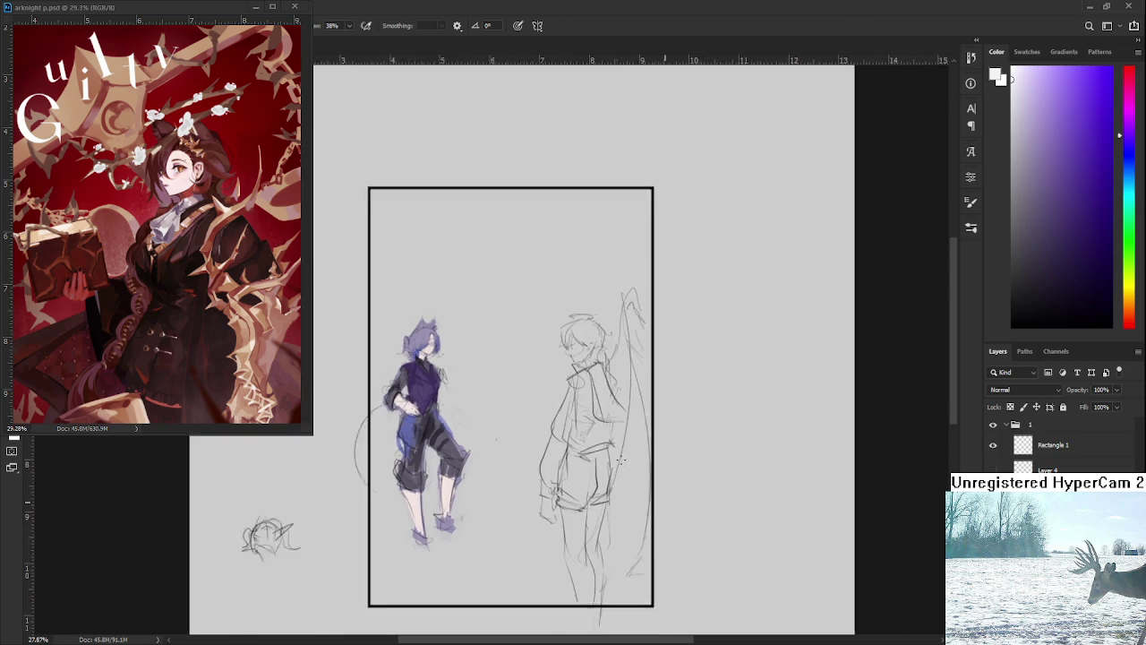
scroll(477, 314, "down", 1)
left_click_drag(564, 591, 717, 473)
key("ctrl+z")
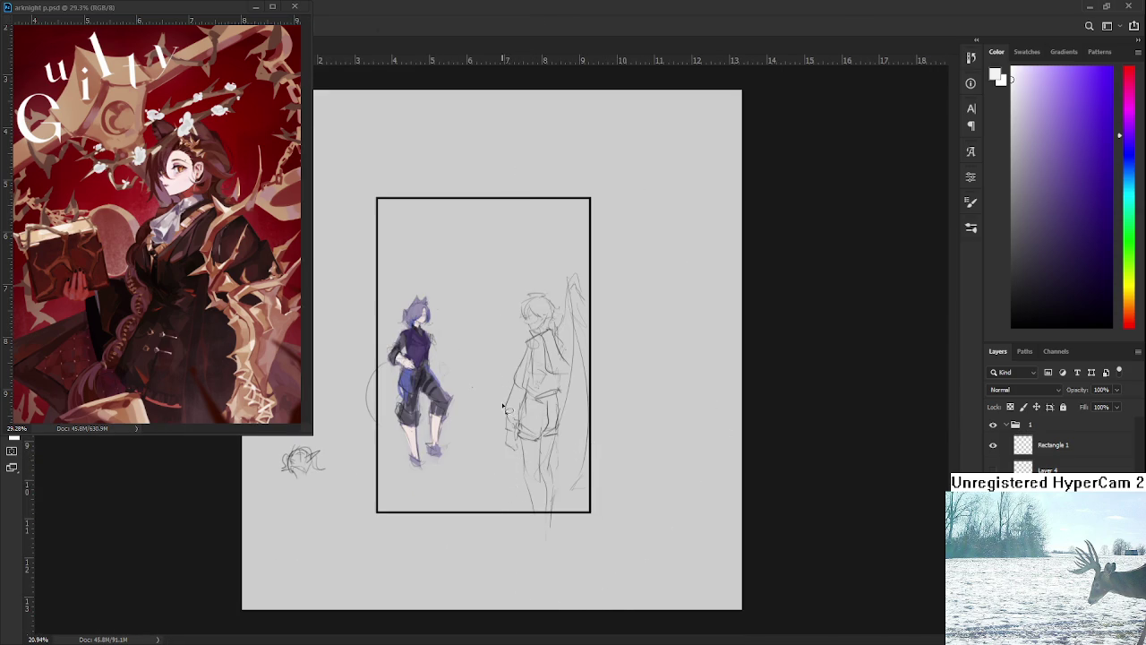
scroll(491, 461, "up", 1)
scroll(483, 443, "up", 1)
left_click_drag(482, 429, 498, 528)
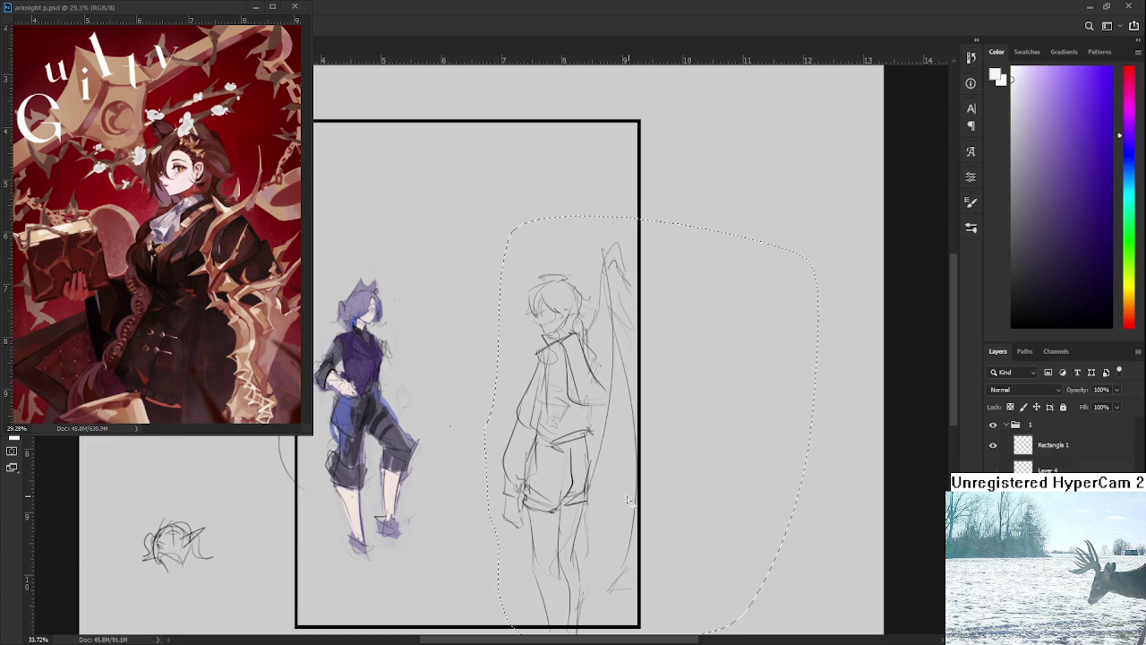
Lasso around the right figure's left side, leg and head, then deselect.
scroll(596, 494, "down", 1)
left_click_drag(510, 509, 543, 351)
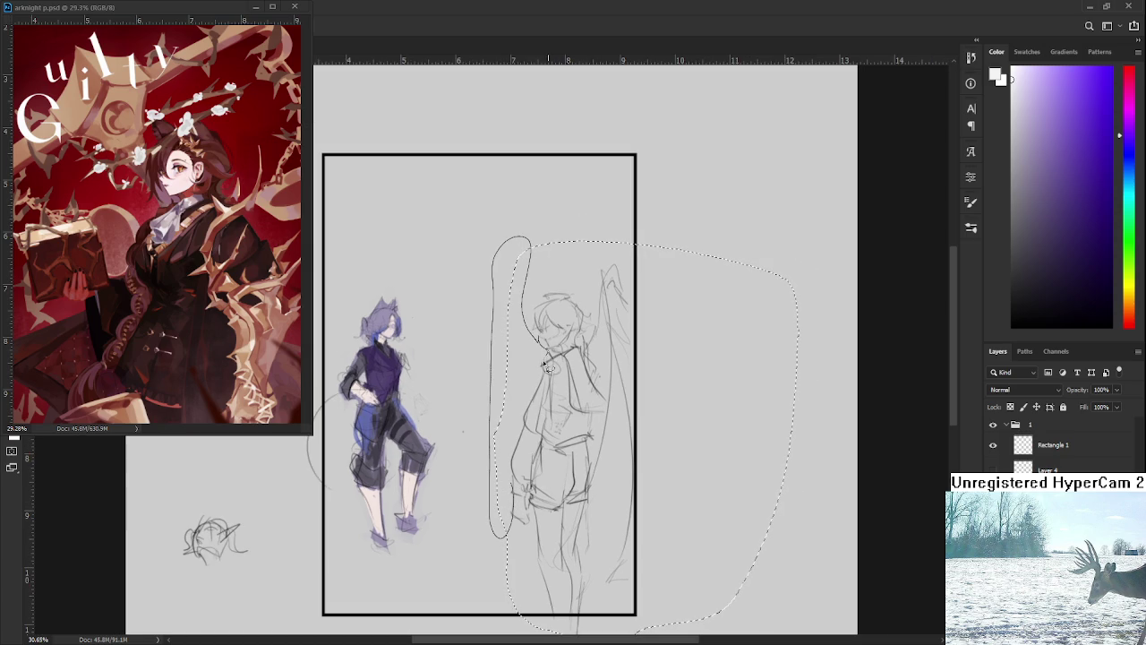
left_click_drag(542, 351, 523, 464)
left_click_drag(517, 535, 548, 632)
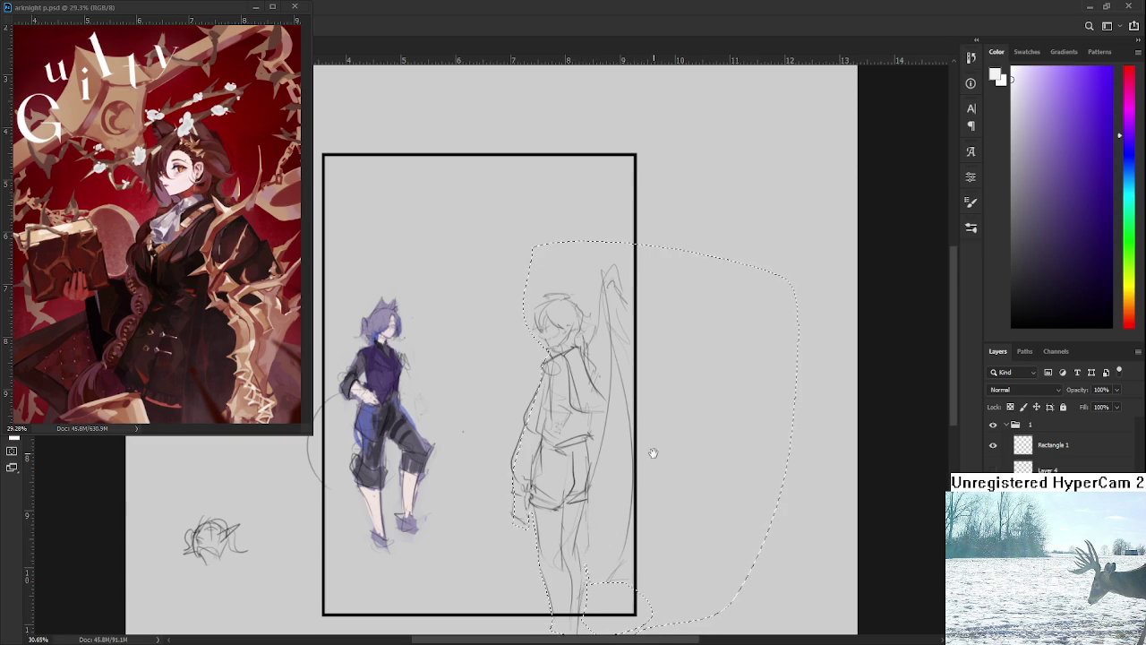
scroll(652, 453, "up", 5)
left_click_drag(584, 452, 530, 441)
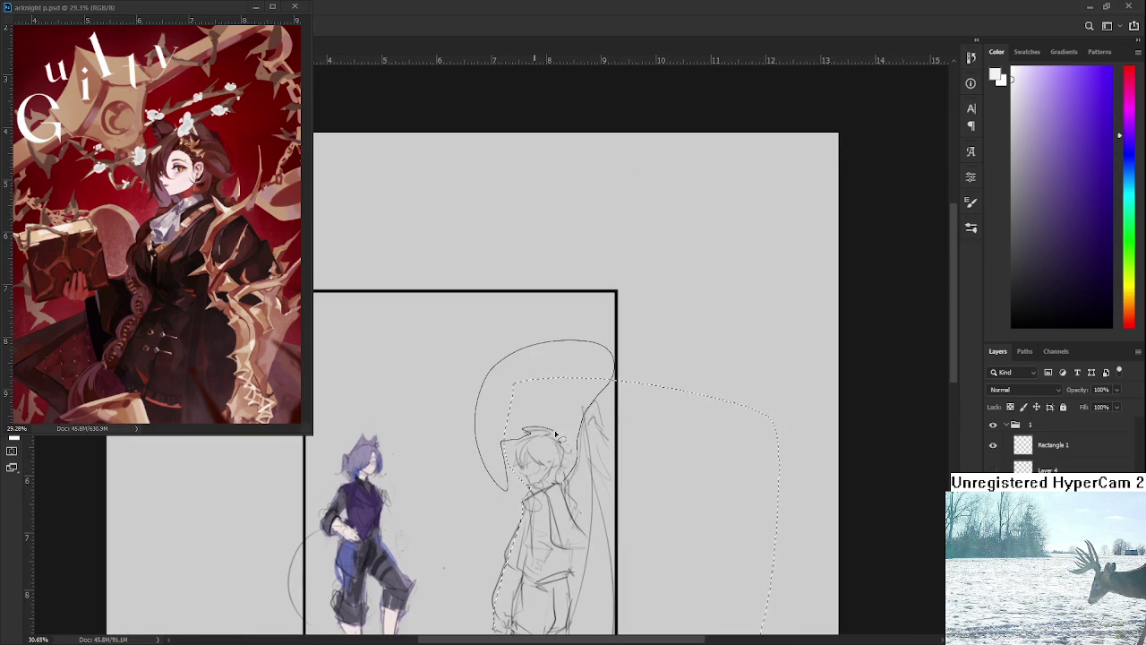
mouse_move(529, 441)
left_mouse_down()
mouse_move(573, 491)
mouse_move(520, 452)
left_mouse_up()
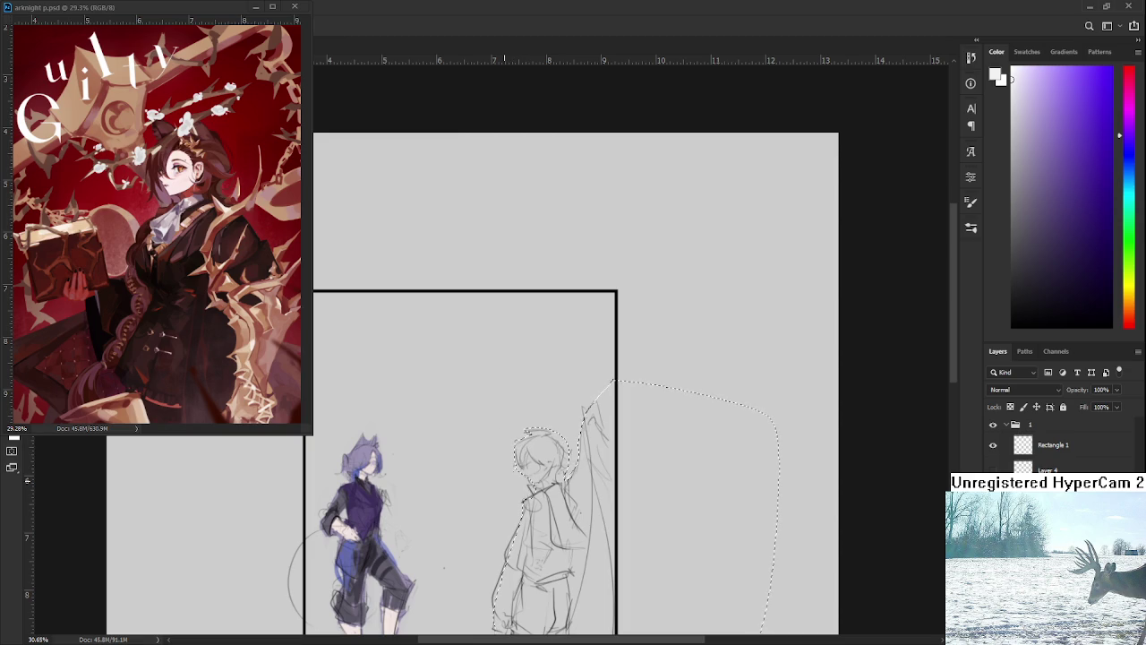
key("ctrl+d")
Redraw the lasso around the figure and its wing, undo a stray oval, and deselect.
left_click_drag(615, 382, 601, 428)
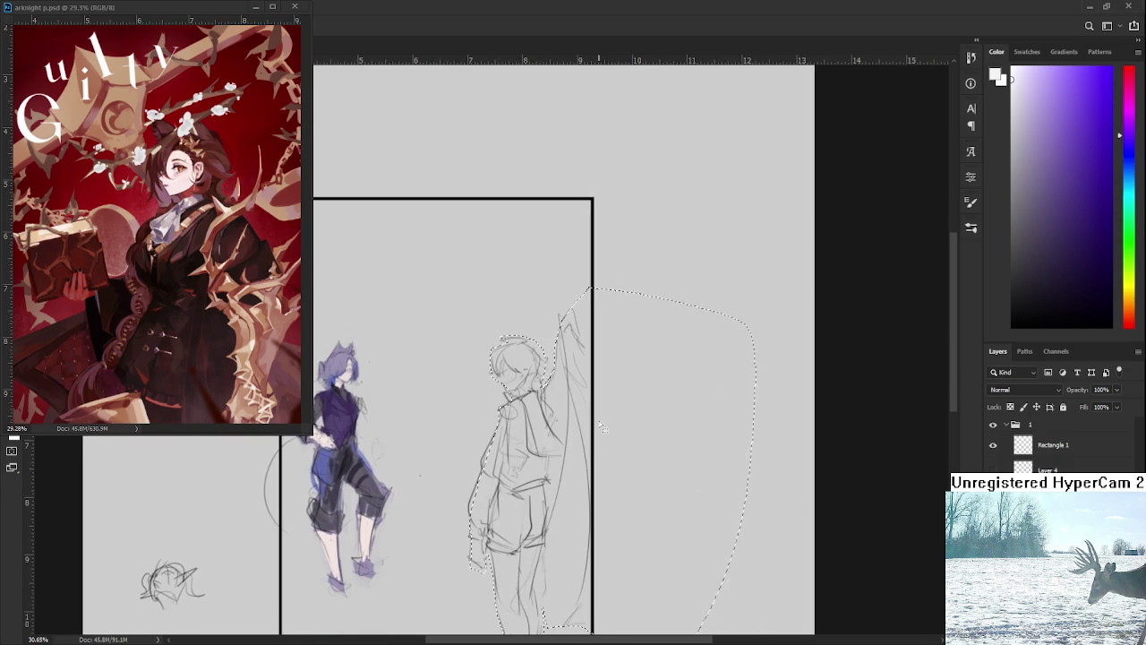
left_click_drag(584, 329, 561, 348)
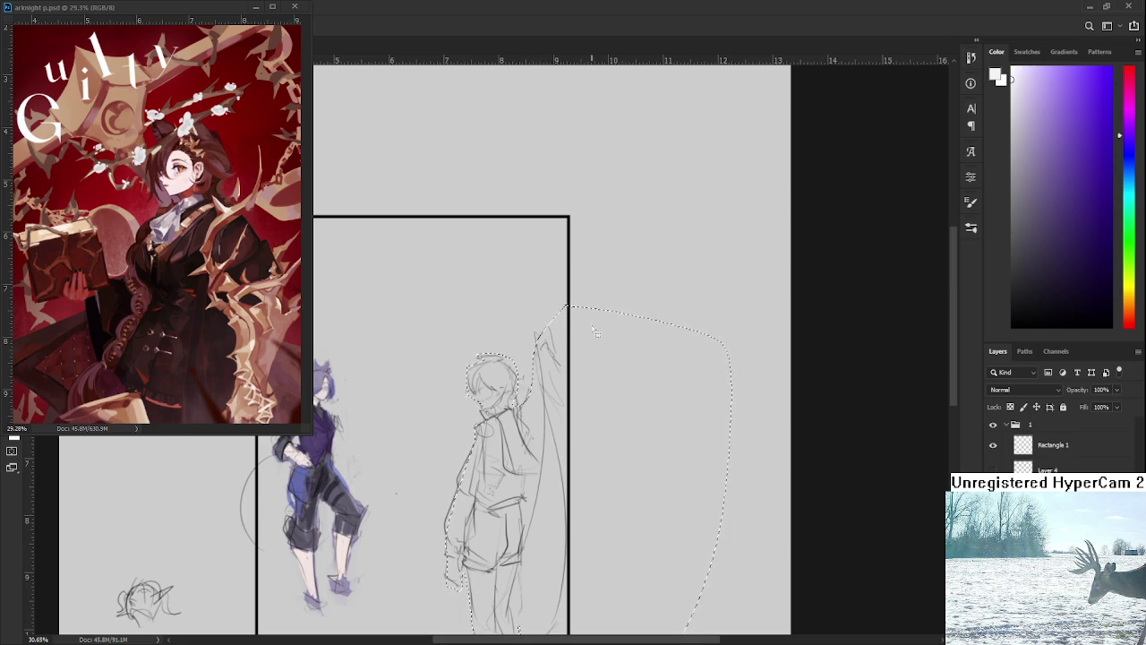
mouse_move(551, 321)
left_mouse_down()
mouse_move(562, 285)
mouse_move(541, 521)
mouse_move(516, 595)
mouse_move(550, 638)
mouse_move(788, 358)
mouse_move(587, 170)
mouse_move(581, 179)
left_mouse_up()
key("ctrl+z")
scroll(568, 332, "down", 2)
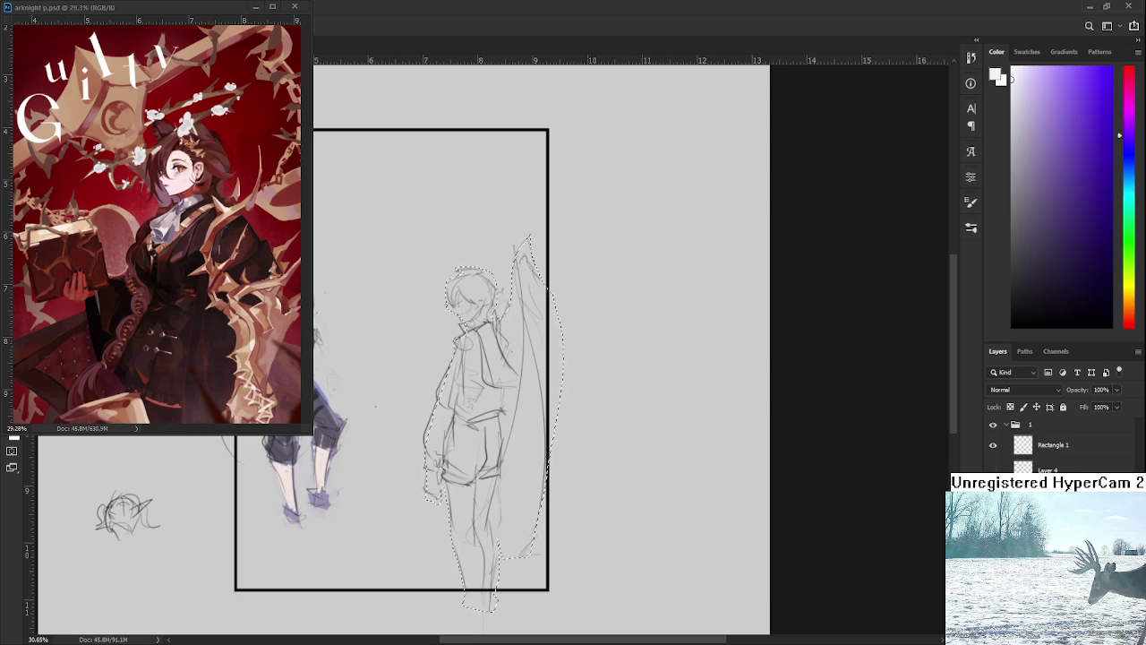
key("ctrl+d")
Reselect the right figure and its wing with the Magic Wand and fill with white.
left_click(528, 291)
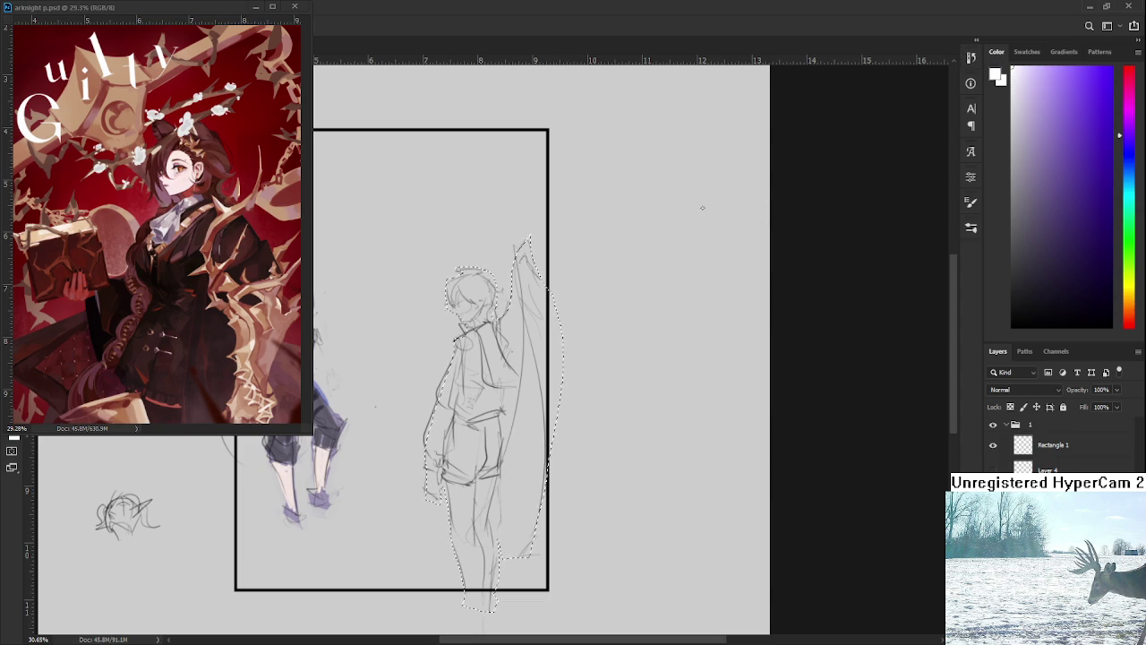
key("w")
key("alt+BackSpace")
key("ctrl+d")
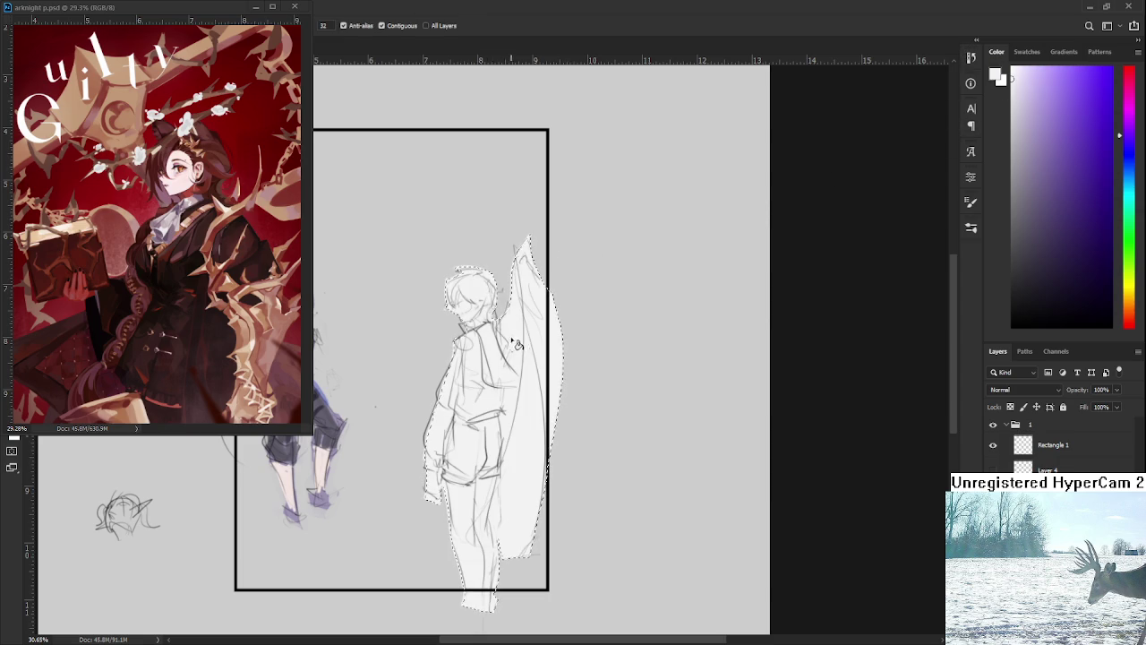
key("b")
Reframe the view over both figures and set a black painting colour on the Brush.
key("e")
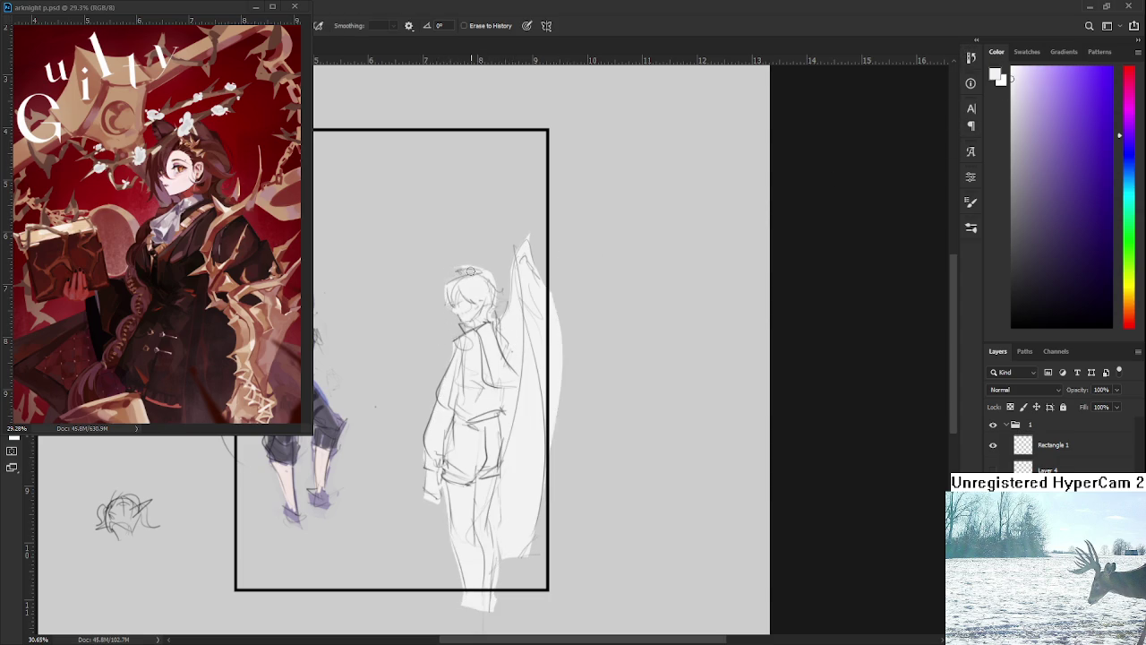
scroll(500, 282, "down", 1)
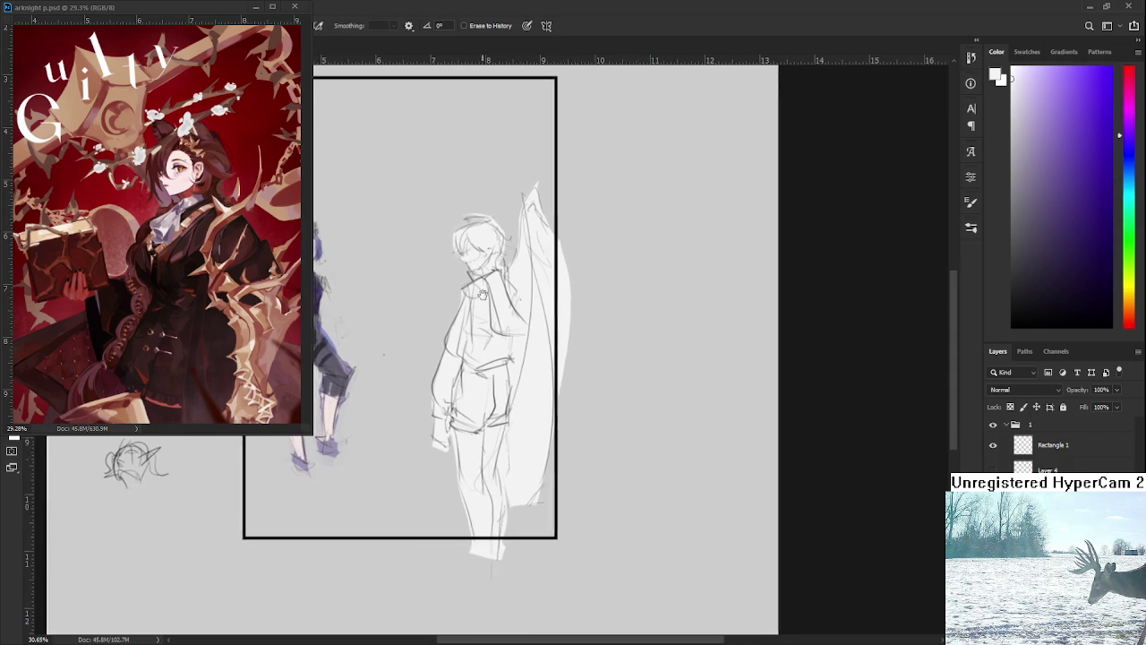
left_click_drag(535, 275, 476, 332)
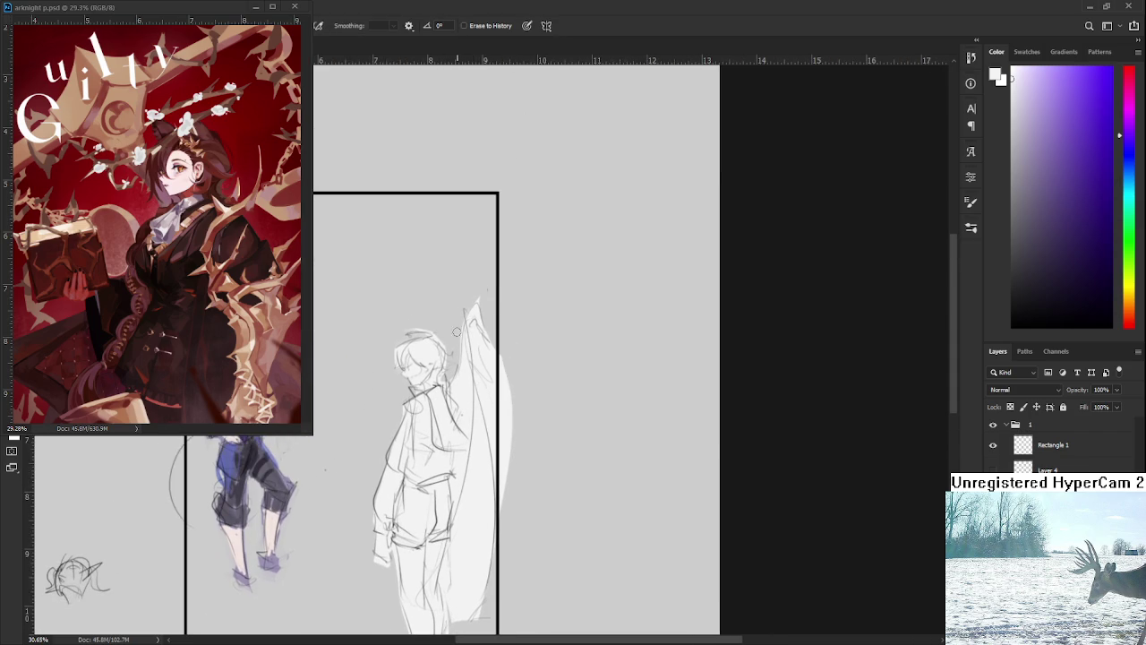
left_click_drag(485, 482, 486, 346)
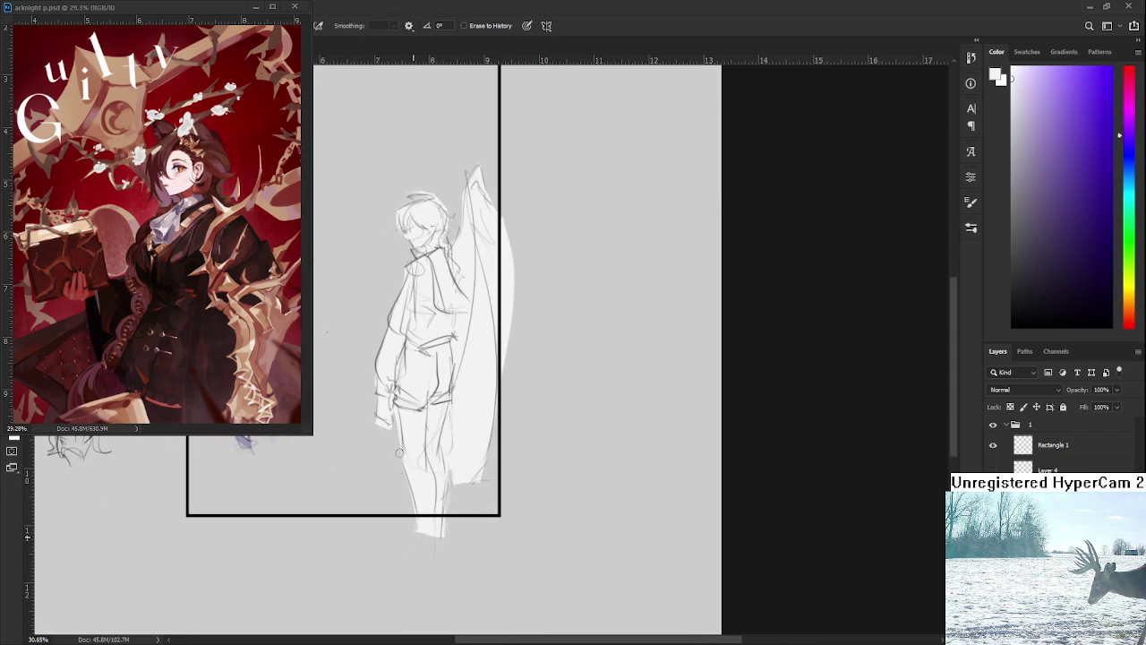
left_click_drag(394, 439, 436, 523)
key("x")
key("b")
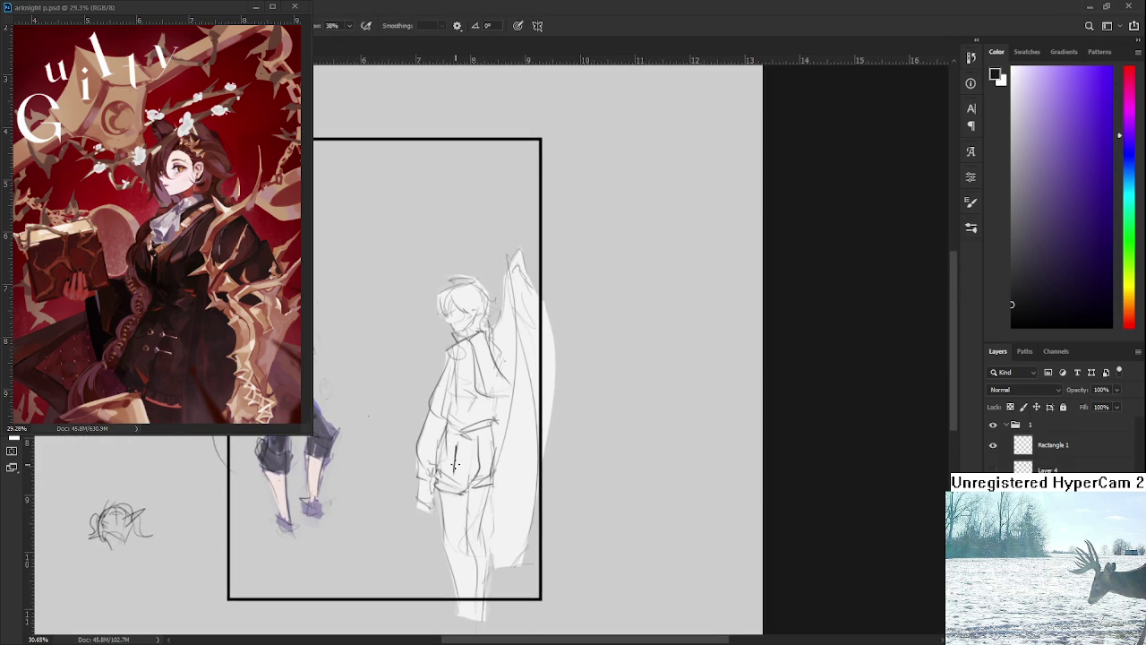
Paint dark grey shorts, a scarf and hair on the right figure, replacing an undone hip stroke.
left_click_drag(455, 445, 451, 488)
key("ctrl+z")
left_click(915, 249, "alt")
mouse_move(453, 459)
left_mouse_down()
mouse_move(439, 490)
mouse_move(468, 489)
mouse_move(453, 443)
mouse_move(446, 477)
mouse_move(496, 430)
mouse_move(478, 480)
mouse_move(491, 486)
mouse_move(489, 428)
left_mouse_up()
left_click_drag(485, 385, 480, 448)
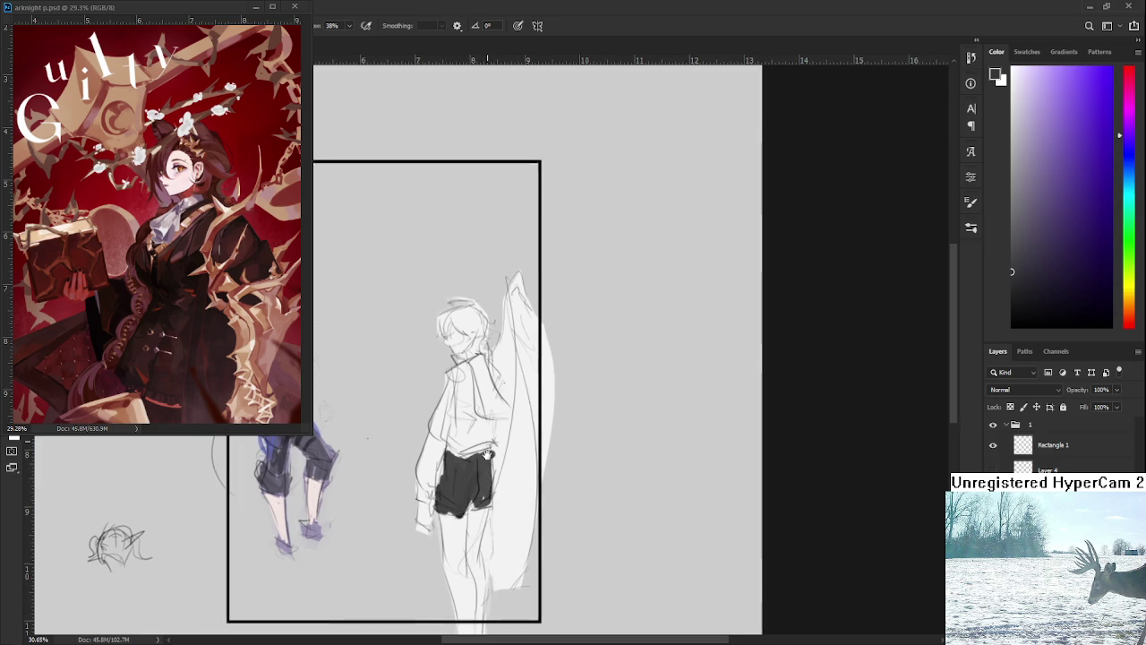
mouse_move(471, 399)
left_mouse_down()
mouse_move(475, 457)
mouse_move(503, 455)
mouse_move(475, 394)
mouse_move(448, 399)
left_mouse_up()
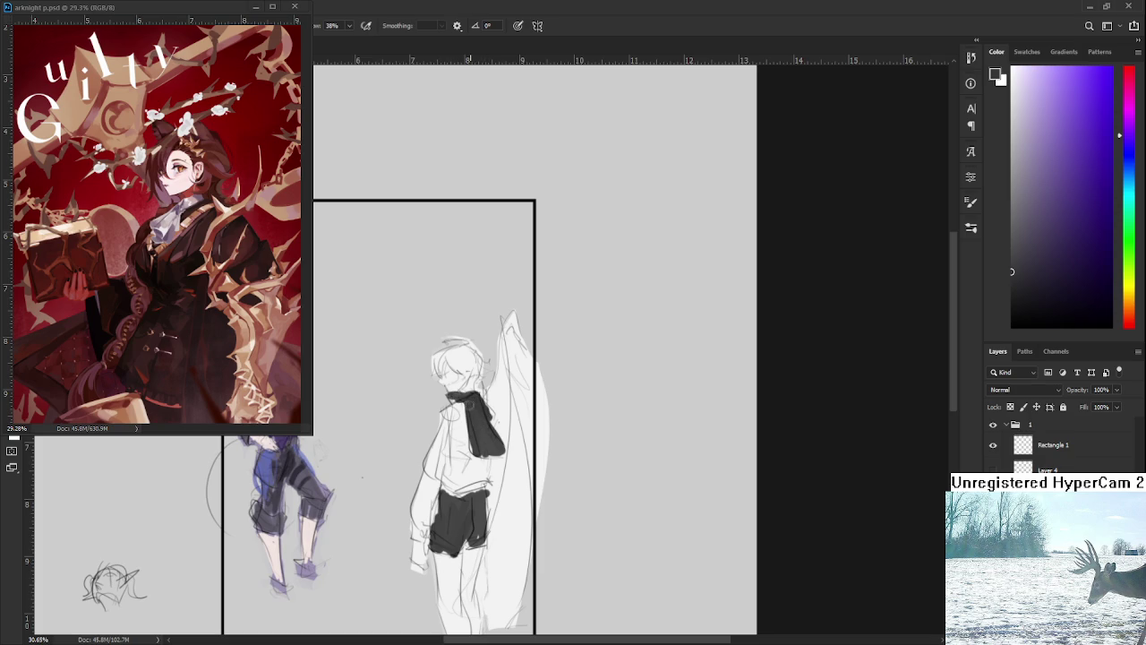
mouse_move(468, 369)
left_mouse_down()
mouse_move(451, 355)
mouse_move(476, 374)
mouse_move(469, 392)
mouse_move(446, 358)
mouse_move(434, 372)
mouse_move(490, 305)
left_mouse_up()
Pick a blue paint colour, try strokes on the face, then undo them.
left_click(1127, 157)
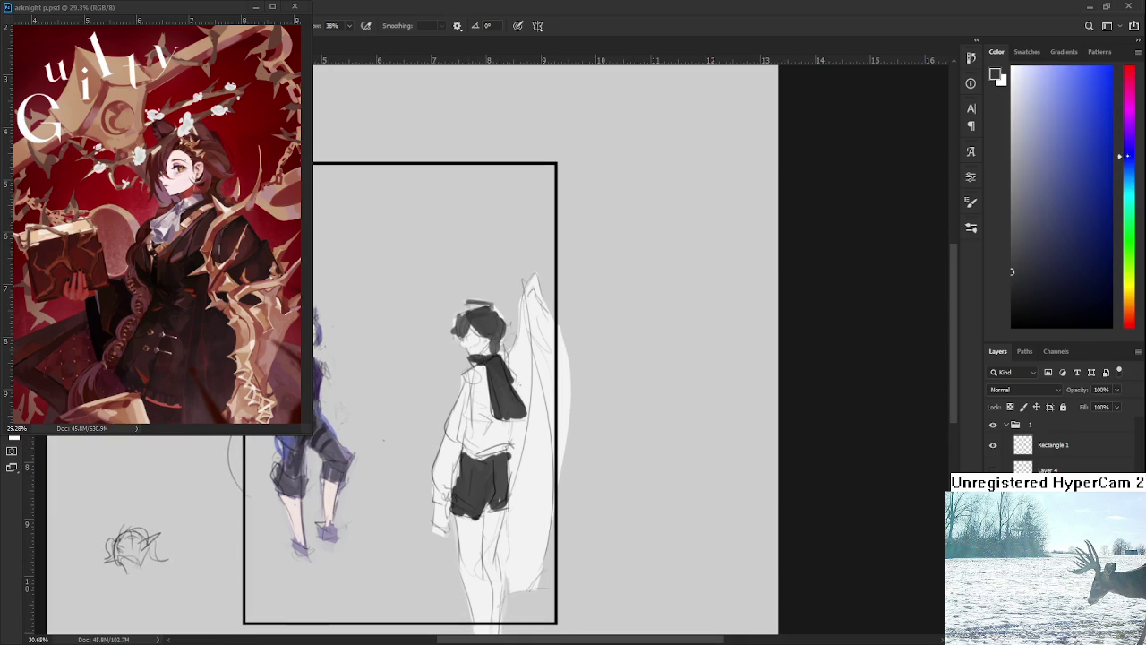
left_click(1090, 145)
mouse_move(491, 322)
left_mouse_down()
mouse_move(483, 365)
mouse_move(465, 367)
left_mouse_up()
key("ctrl+z")
key("ctrl+z")
Zoom in on the head and sample the dark grey from the hair.
scroll(439, 293, "up", 1)
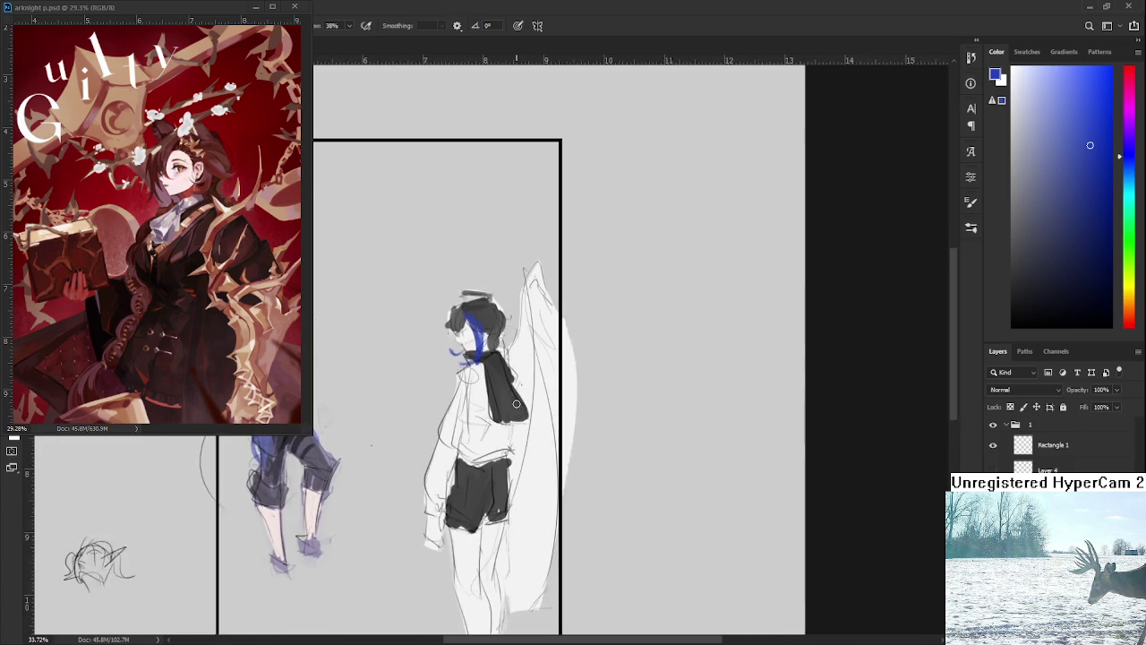
scroll(439, 293, "up", 1)
scroll(439, 294, "up", 1)
scroll(439, 293, "up", 1)
left_click(500, 295, "alt")
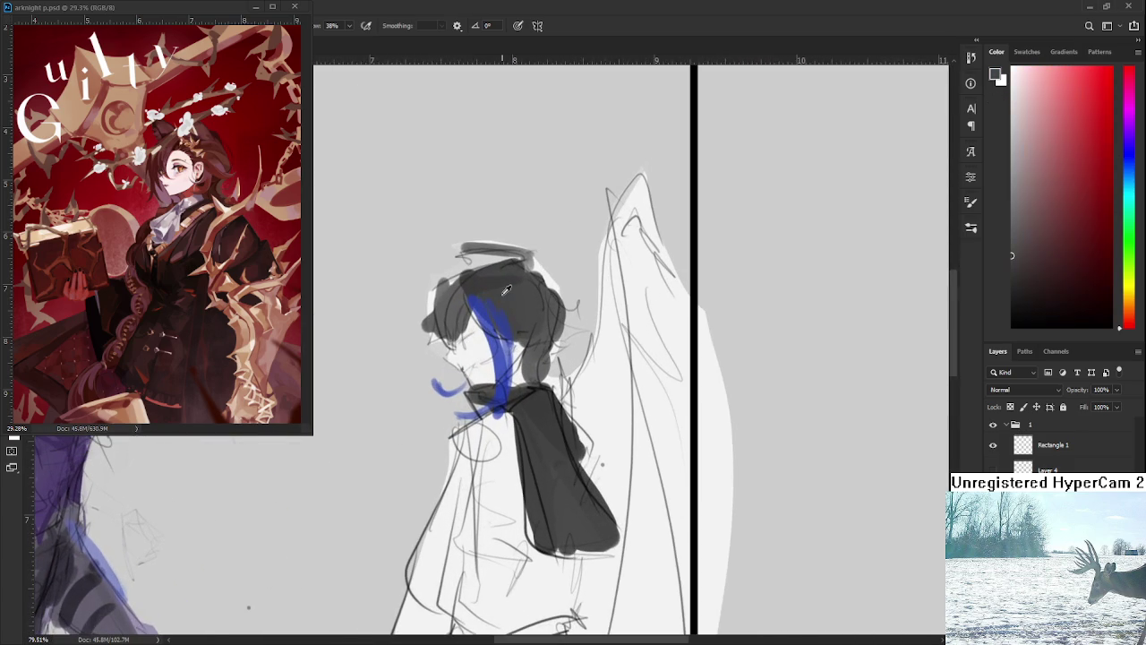
Erase along the hair edge, then repaint it with darker grey strokes.
key("e")
left_click_drag(430, 281, 421, 333)
key("b")
left_click_drag(444, 291, 448, 344)
left_click_drag(457, 273, 463, 307)
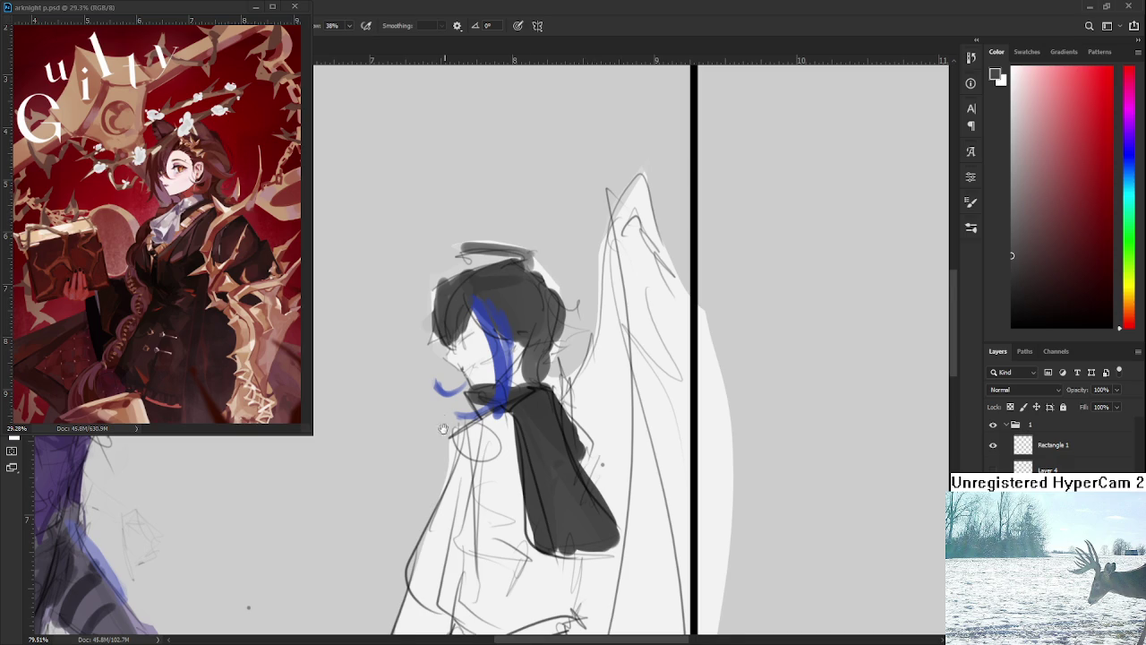
Resample the hair colour and darken the left edge of the hair further.
left_click_drag(443, 429, 455, 441)
left_click(483, 338, "alt")
left_click(488, 318, "alt")
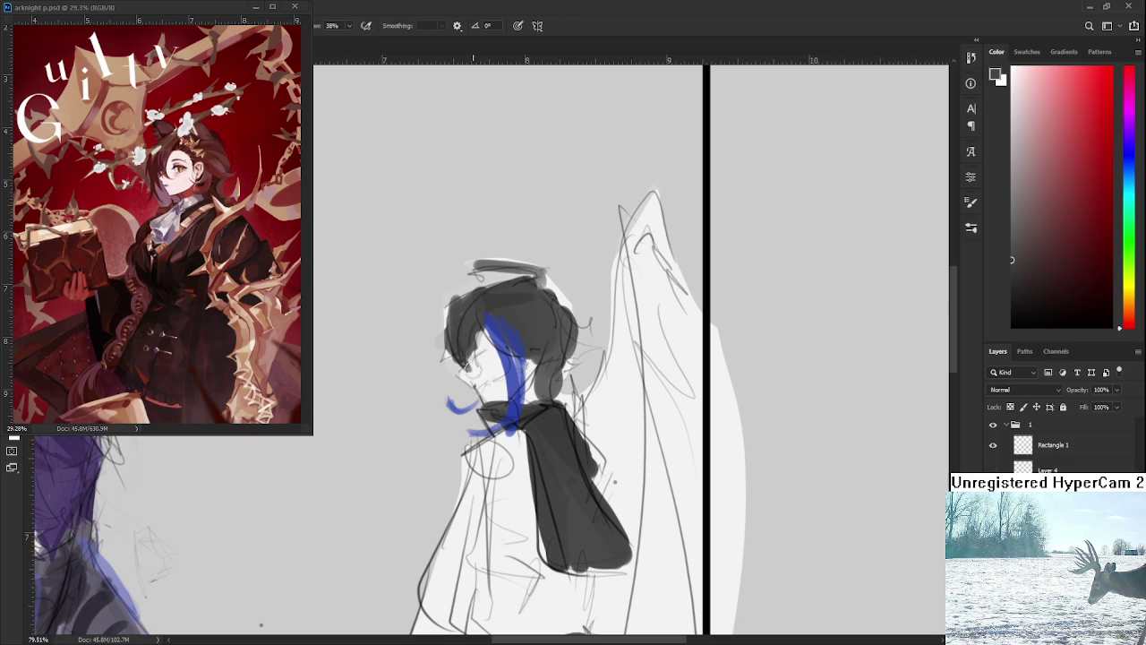
mouse_move(450, 315)
left_mouse_down()
mouse_move(456, 367)
mouse_move(462, 243)
left_mouse_up()
key("e")
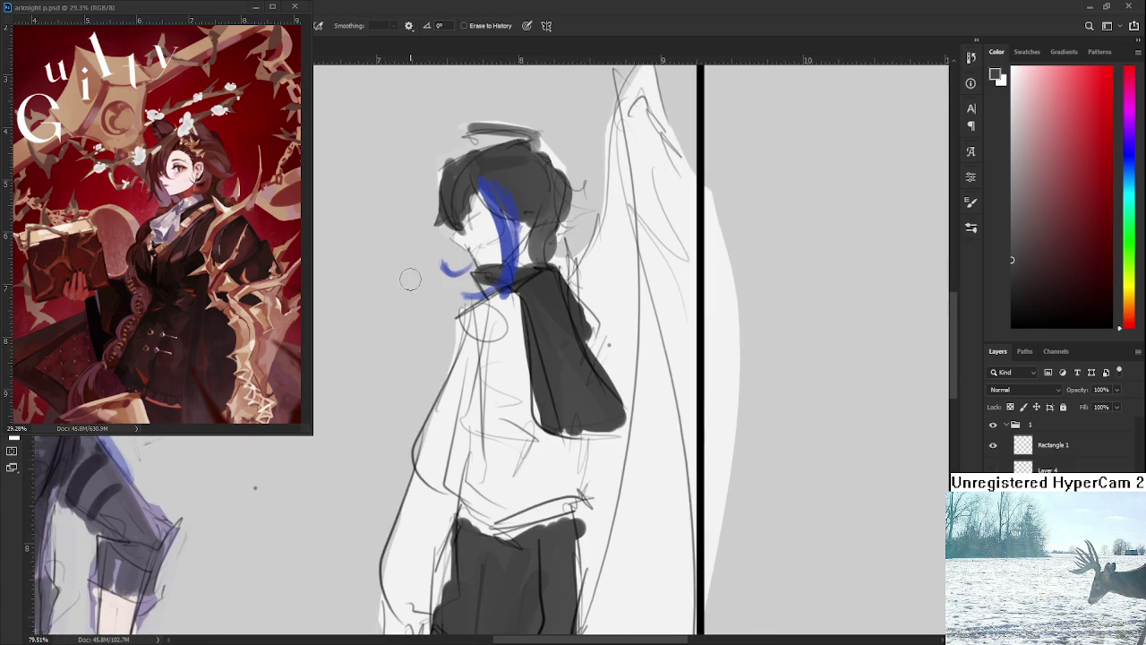
Darken the left side of the shorts and sample colours from the figure.
scroll(530, 476, "down", 3)
scroll(530, 477, "down", 2)
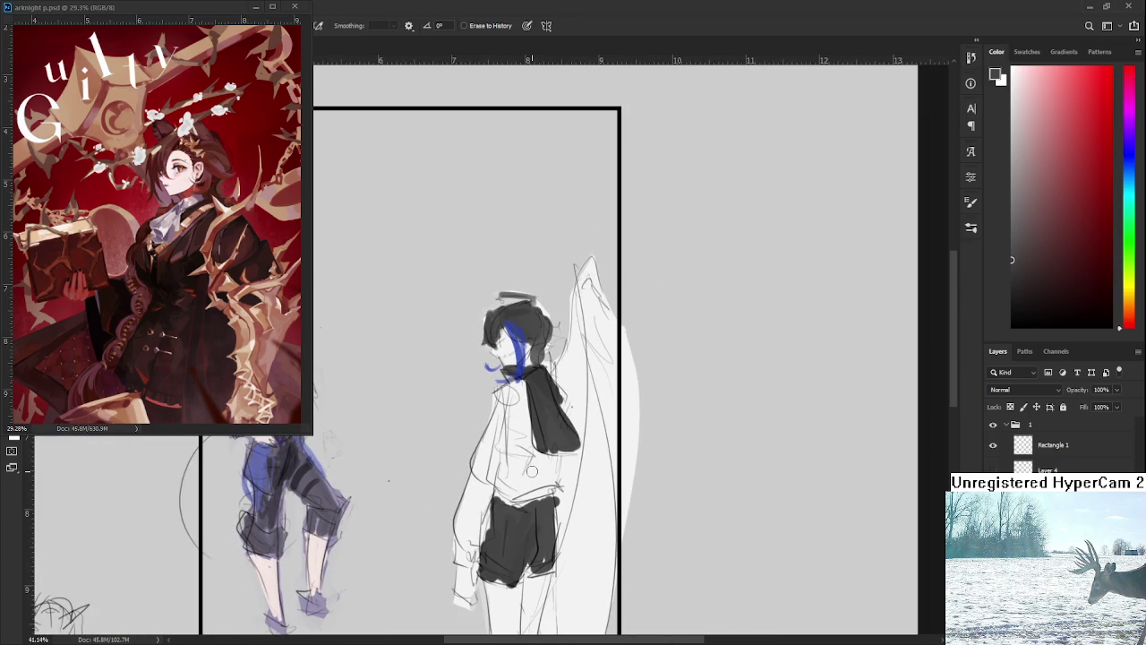
key("b")
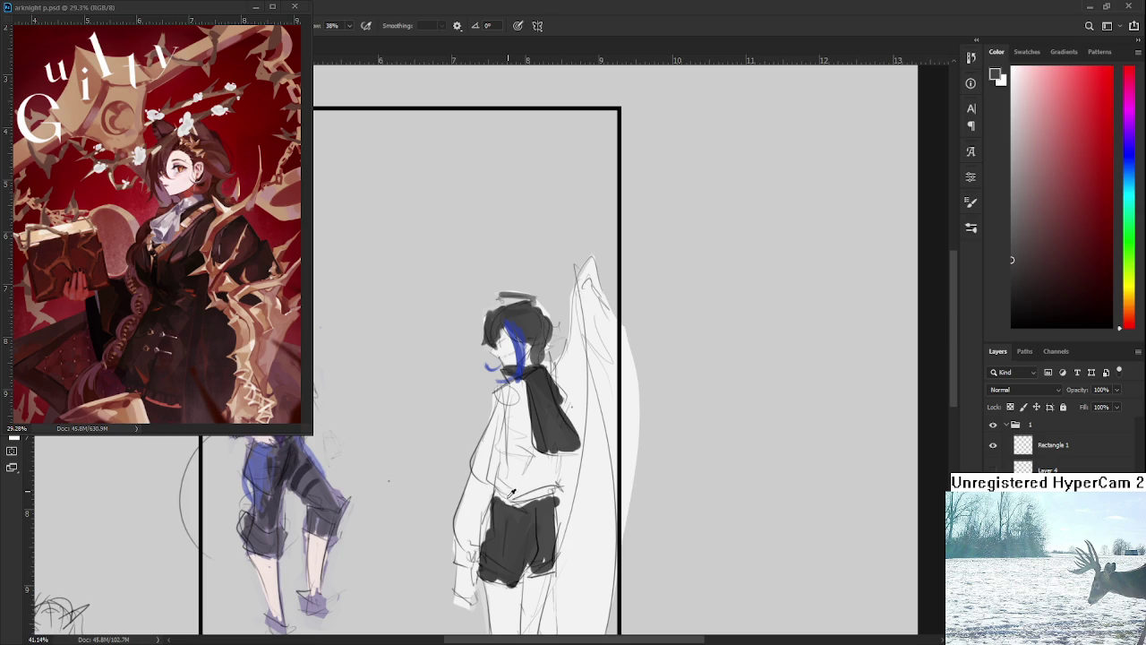
mouse_move(546, 500)
left_mouse_down()
mouse_move(512, 510)
mouse_move(482, 546)
mouse_move(492, 548)
left_mouse_up()
left_click(497, 582, "alt")
left_click(501, 564, "alt")
left_click(491, 508, "alt")
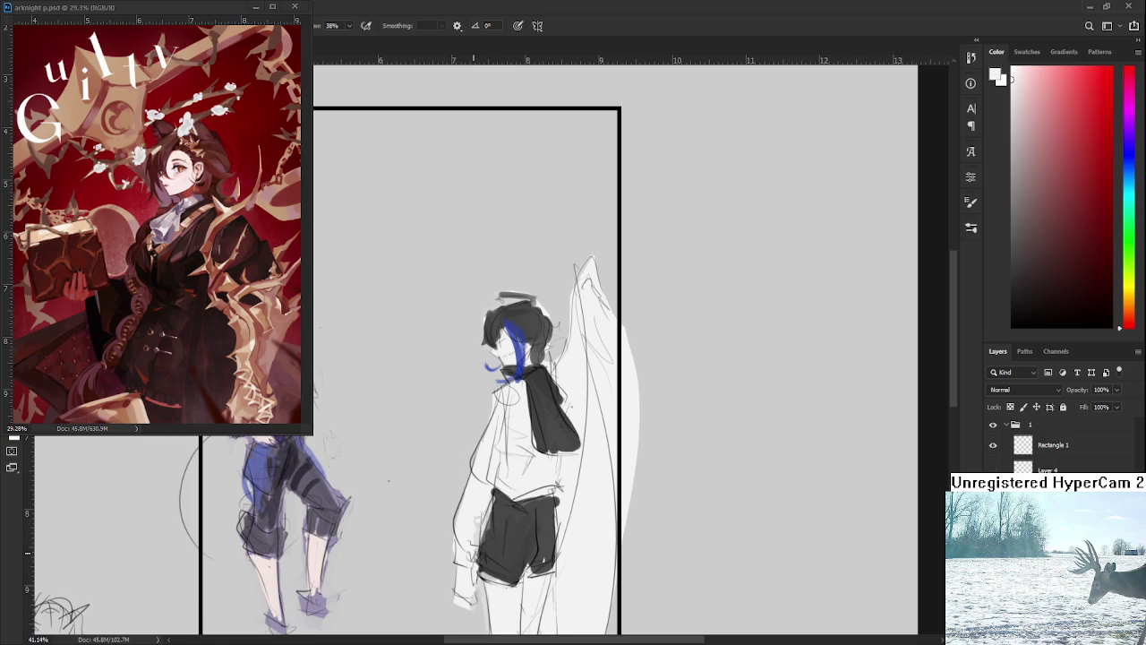
left_click_drag(491, 509, 567, 462)
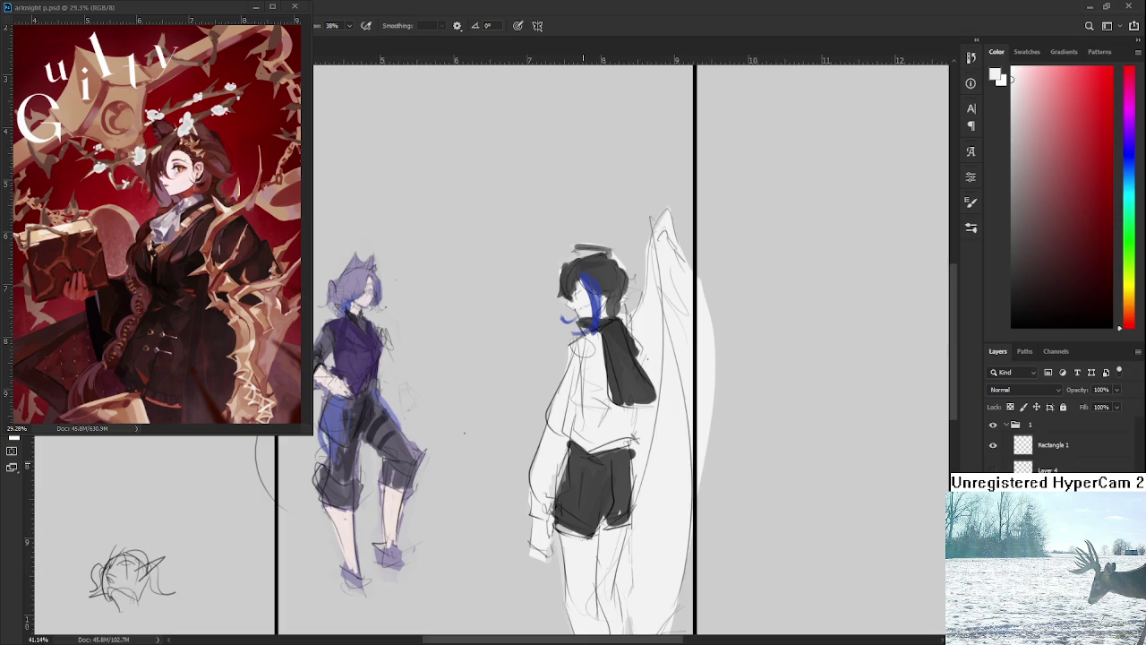
Choose a strong lavender and paint shading down the white shirt.
scroll(464, 433, "down", 2)
scroll(475, 433, "down", 2)
scroll(501, 433, "up", 2)
scroll(523, 431, "down", 1)
scroll(604, 439, "up", 1)
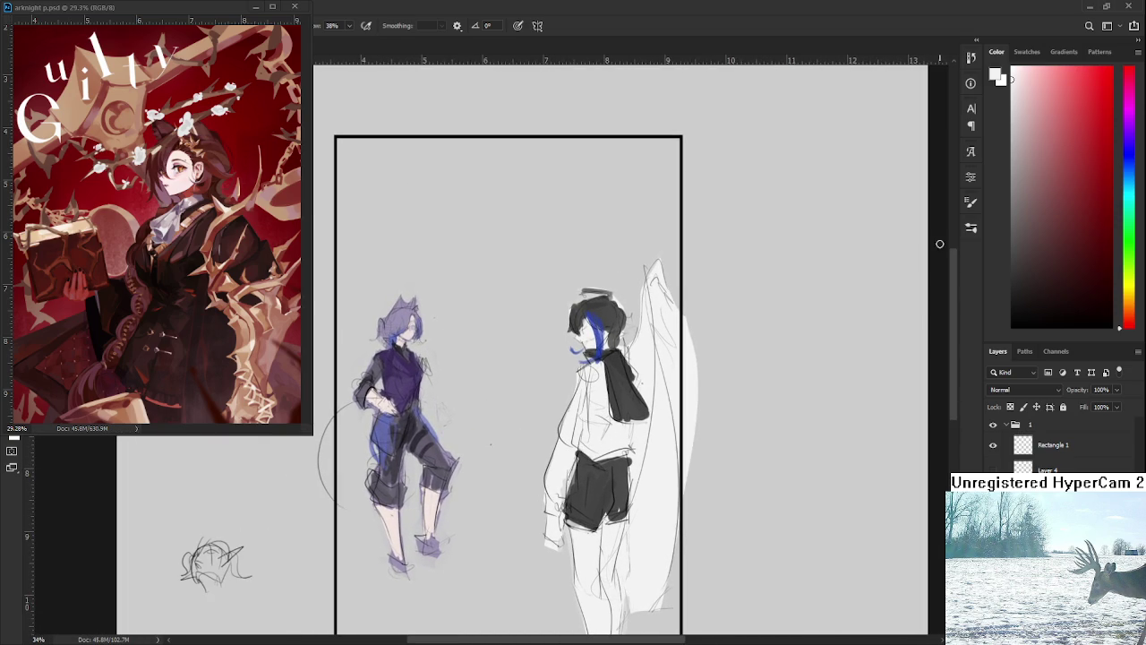
left_click_drag(1125, 169, 1125, 149)
left_click(1023, 105)
left_click_drag(1023, 106, 1042, 108)
scroll(519, 371, "up", 2)
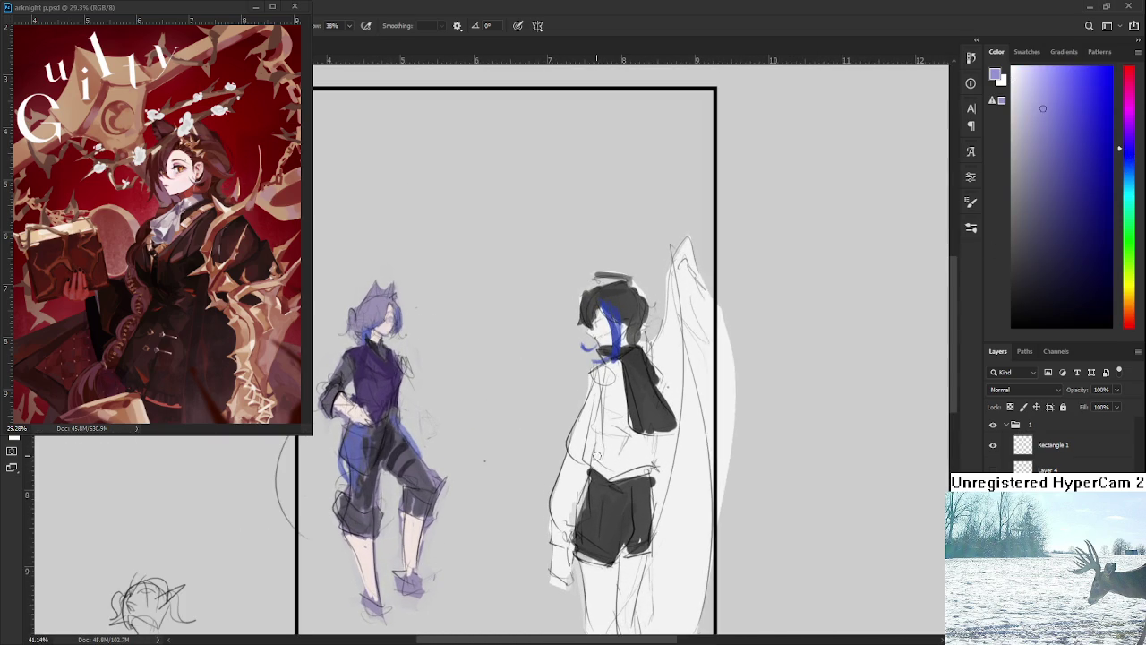
left_click_drag(609, 383, 598, 478)
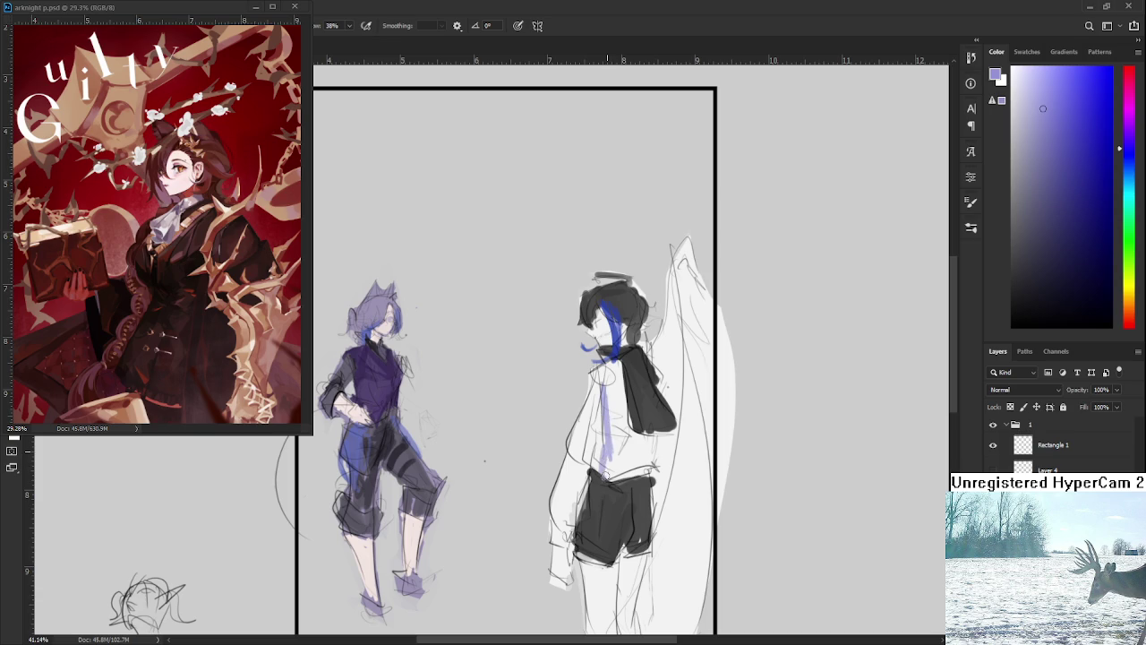
Soften the shirt shading with light lavender and white tones sampled from the shirt.
left_click(619, 443, "alt")
left_click_drag(609, 385, 608, 476)
left_click(610, 454, "alt")
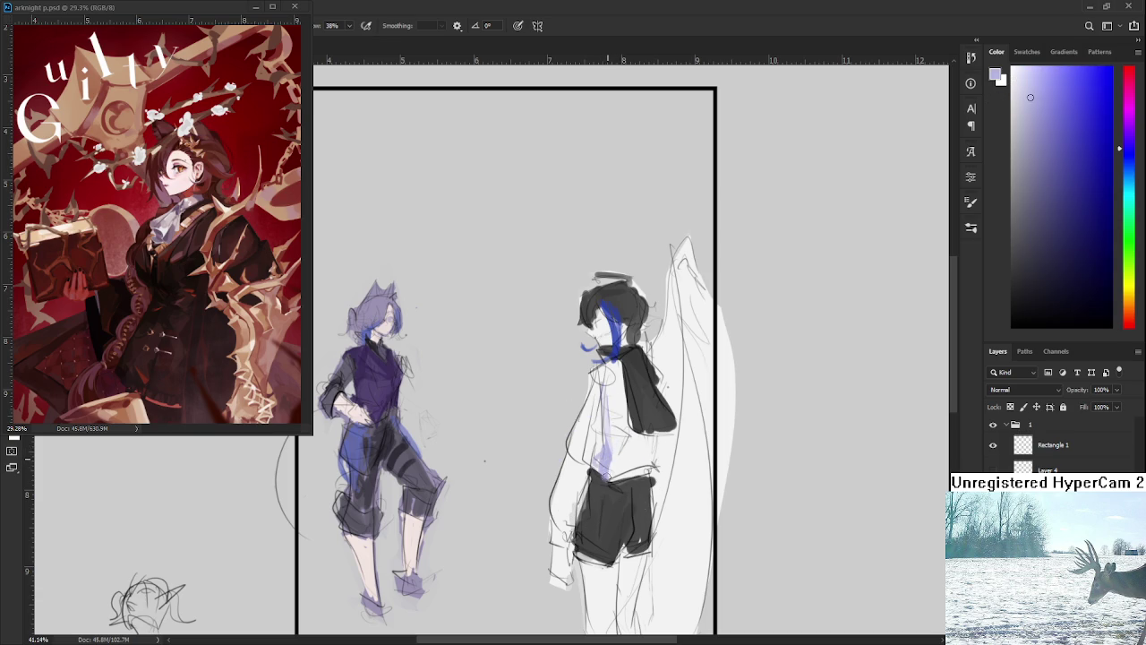
left_click(609, 462, "alt")
left_click(608, 461, "alt")
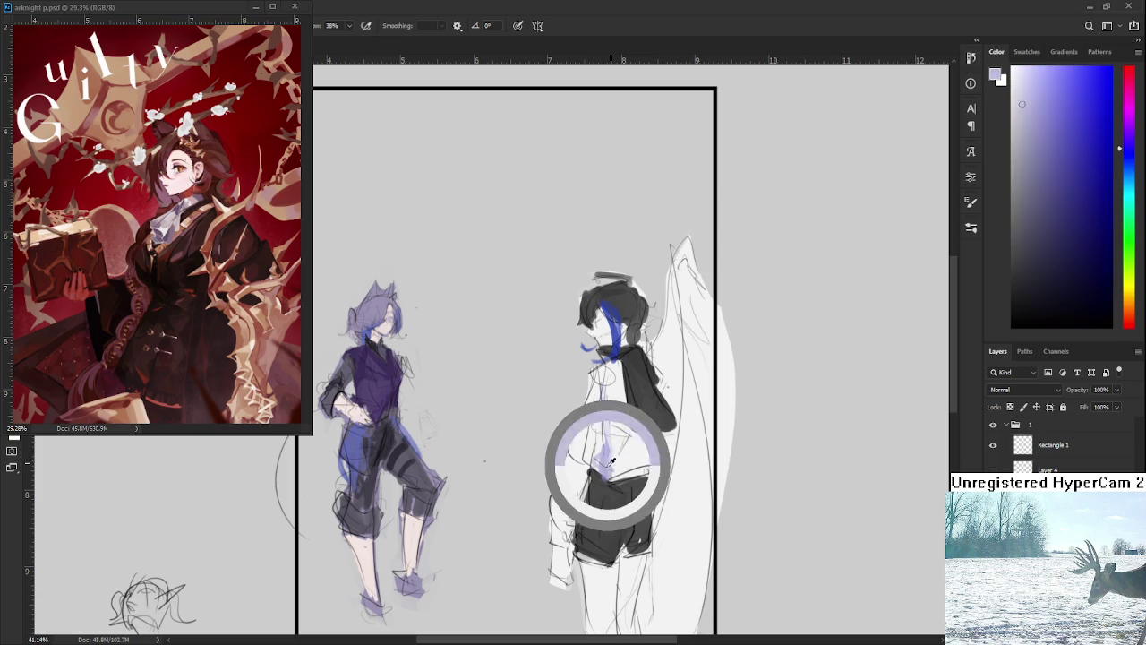
left_click(626, 461, "alt")
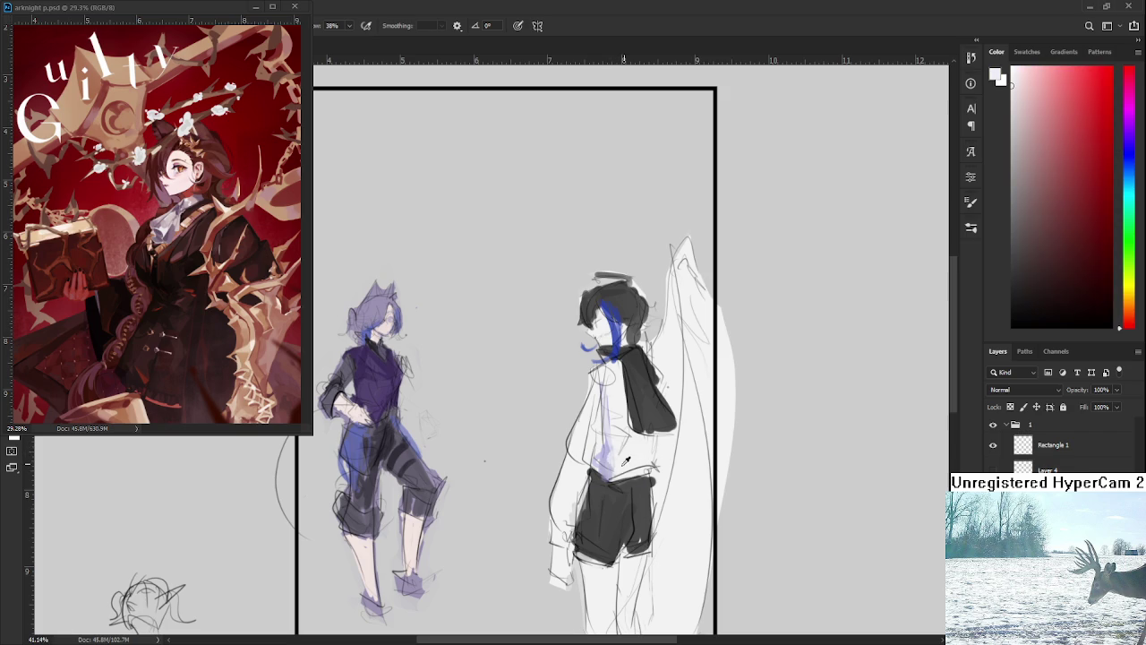
left_click(622, 458, "alt")
key("c")
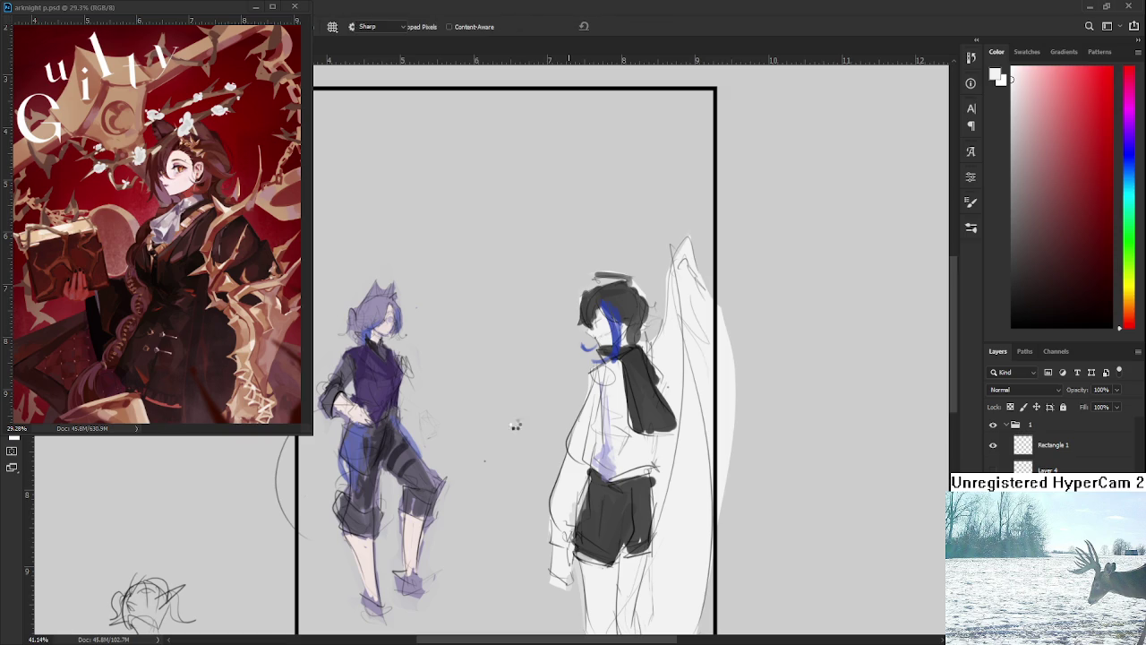
key("t")
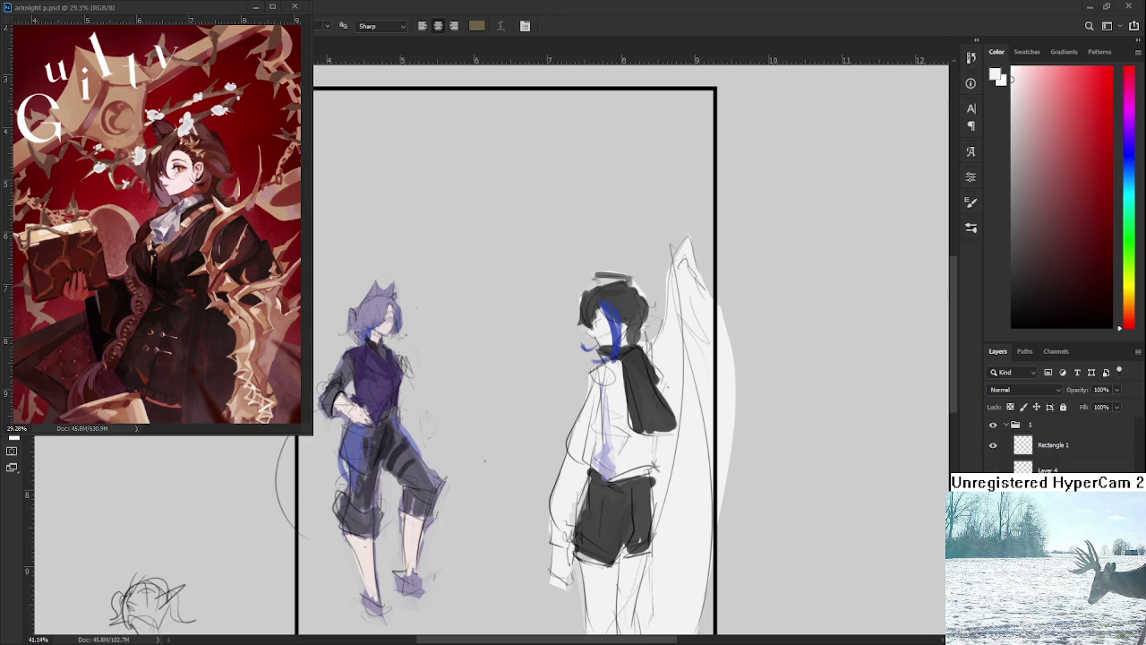
Centre the frame, sketch horizontal lines across both figures, and lower layer opacity to 43%.
left_click_drag(562, 346, 553, 286)
scroll(616, 376, "down", 3)
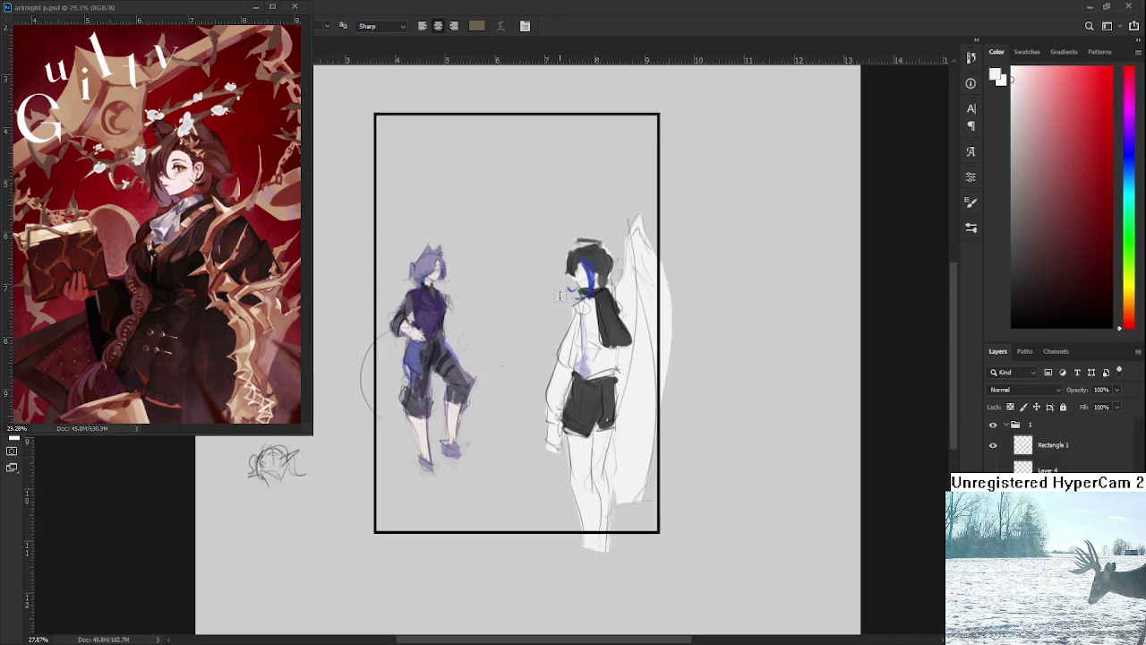
left_click_drag(555, 340, 594, 389)
left_click_drag(367, 354, 680, 350)
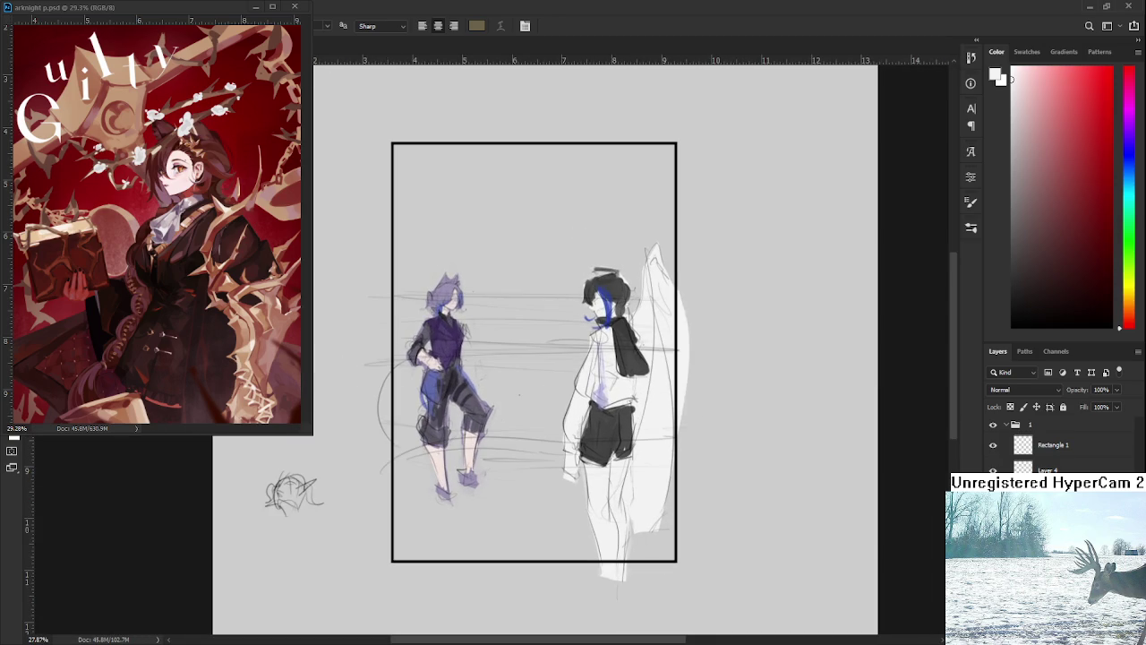
key("ctrl+comma")
Compare the strokes with undo/redo and remove the small strokes near the purple figure.
key("ctrl+z")
key("ctrl+shift+z")
key("ctrl+z")
key("ctrl+shift+z")
key("ctrl+z")
key("ctrl+shift+z")
key("ctrl+shift+z")
scroll(714, 419, "down", 2)
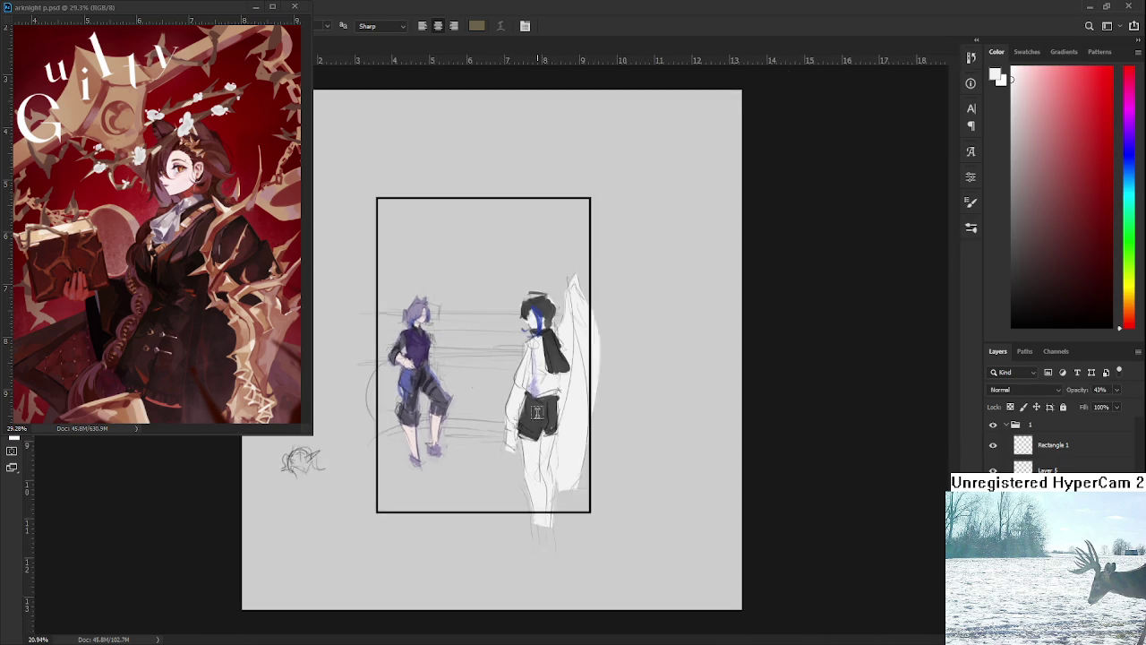
key("ctrl+z")
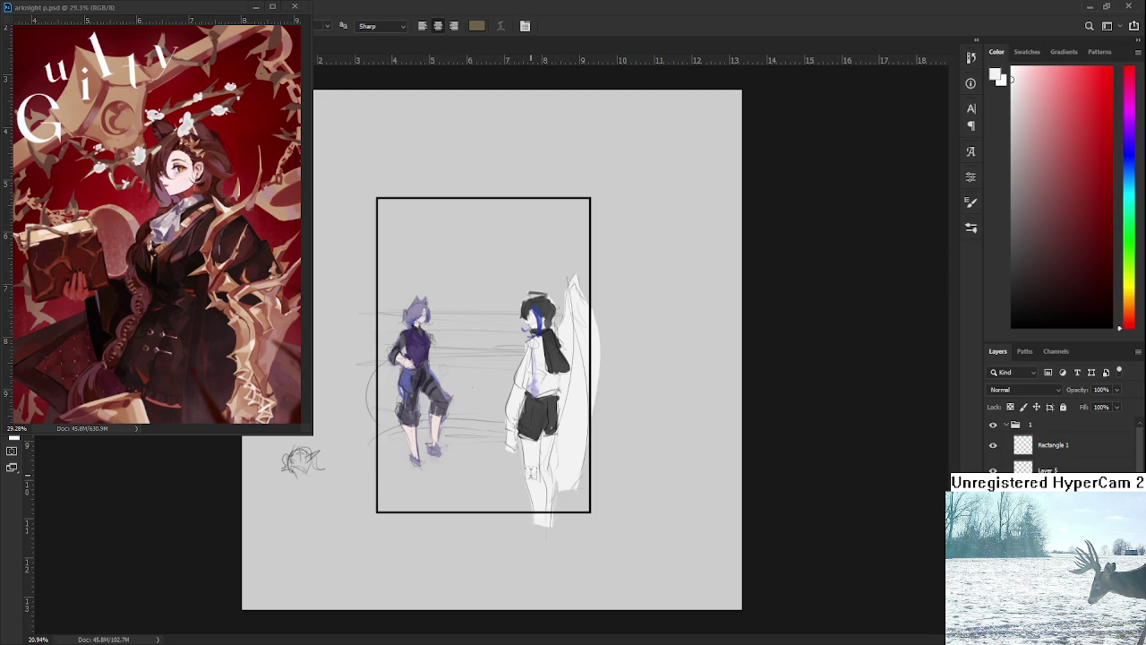
scroll(532, 473, "up", 2)
scroll(537, 484, "up", 2)
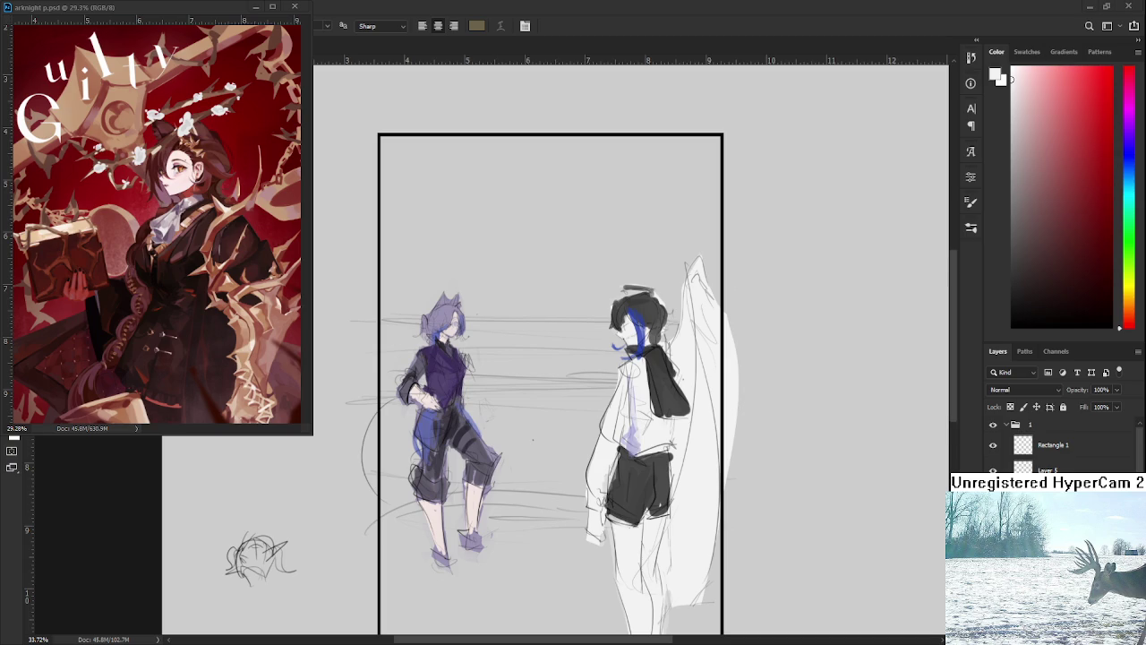
scroll(531, 453, "down", 3)
scroll(531, 452, "down", 3)
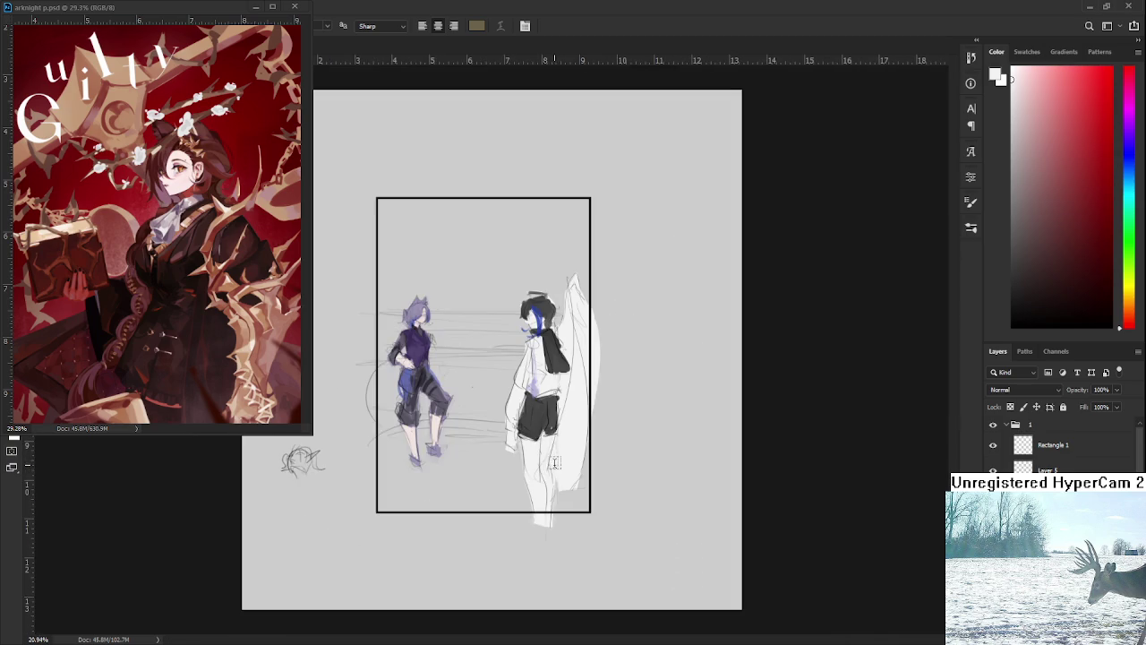
Select the rectangle inside the black frame and fill it with blue.
key("m")
left_click_drag(439, 324, 500, 391)
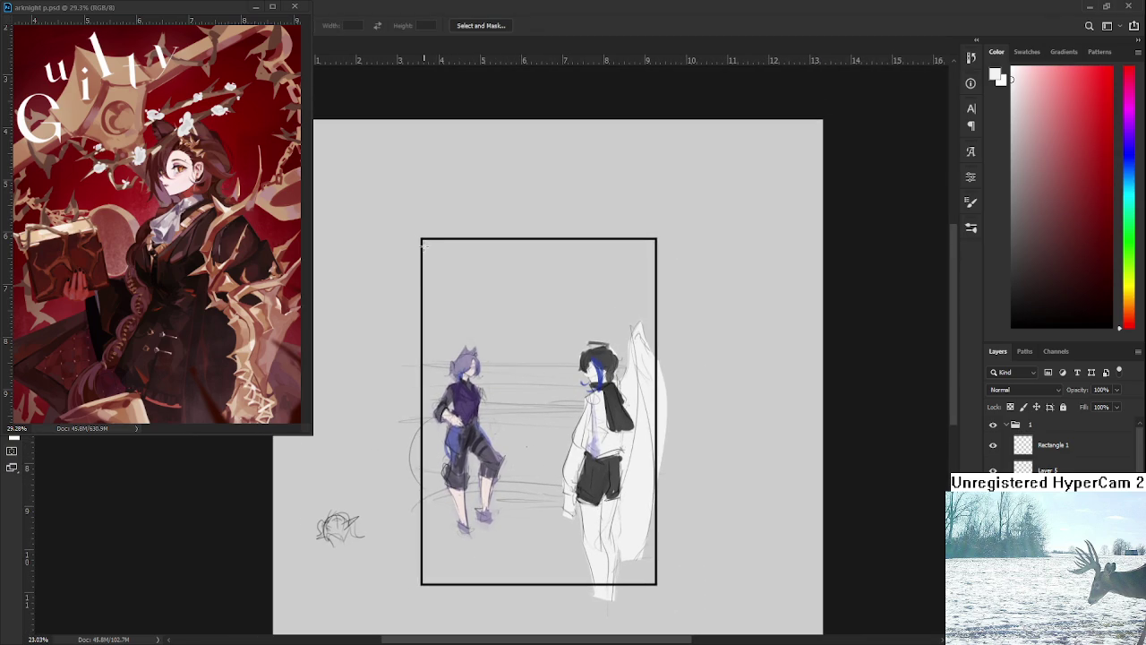
left_click_drag(421, 238, 655, 583)
key("ctrl+d")
key("ctrl+shift+d")
left_click(1129, 160)
left_click(1098, 127)
key("g")
left_click(546, 338)
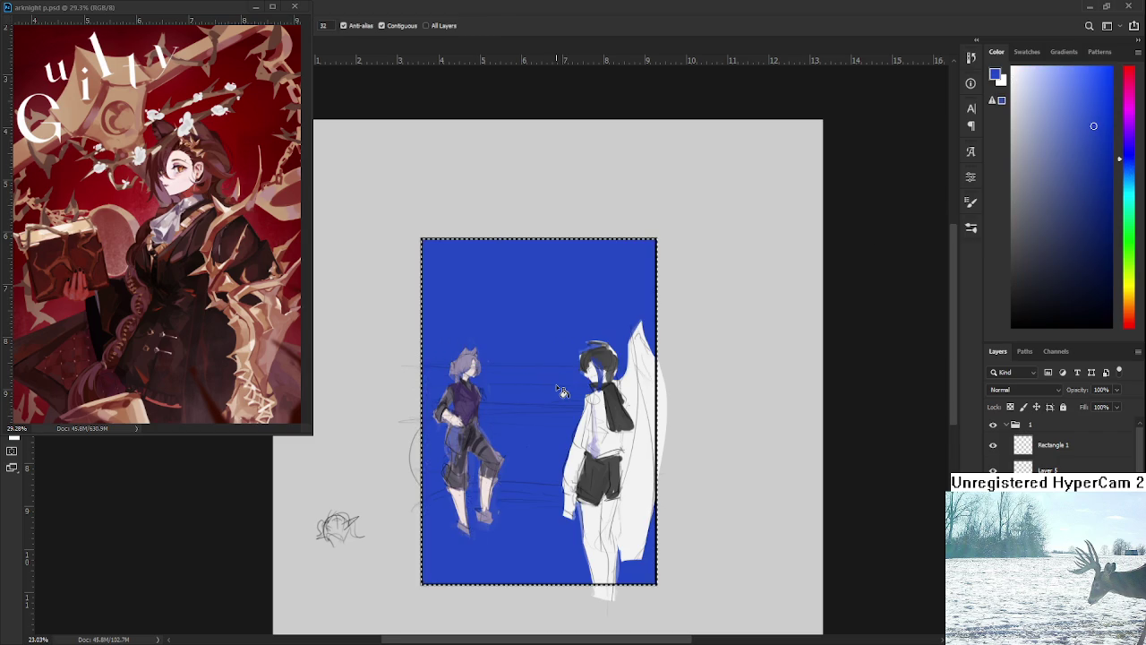
Replace the blue fill with a more muted steel blue.
scroll(562, 391, "up", 1)
key("ctrl+z")
left_click(1067, 131)
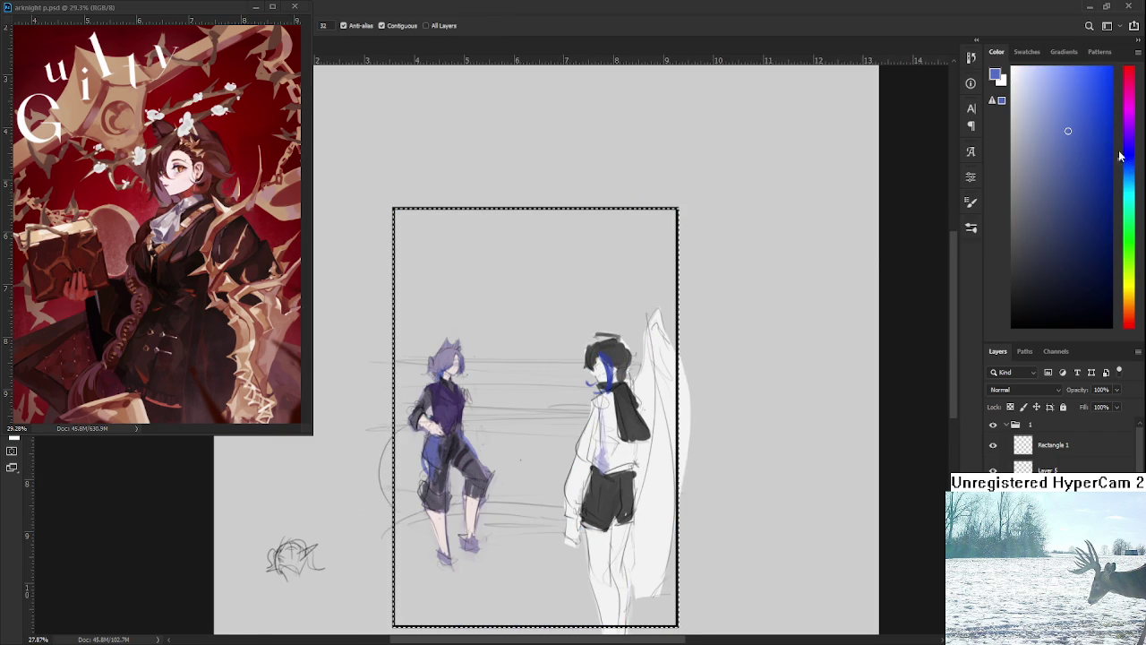
left_click(1128, 167)
left_click(1080, 166)
left_click(568, 342)
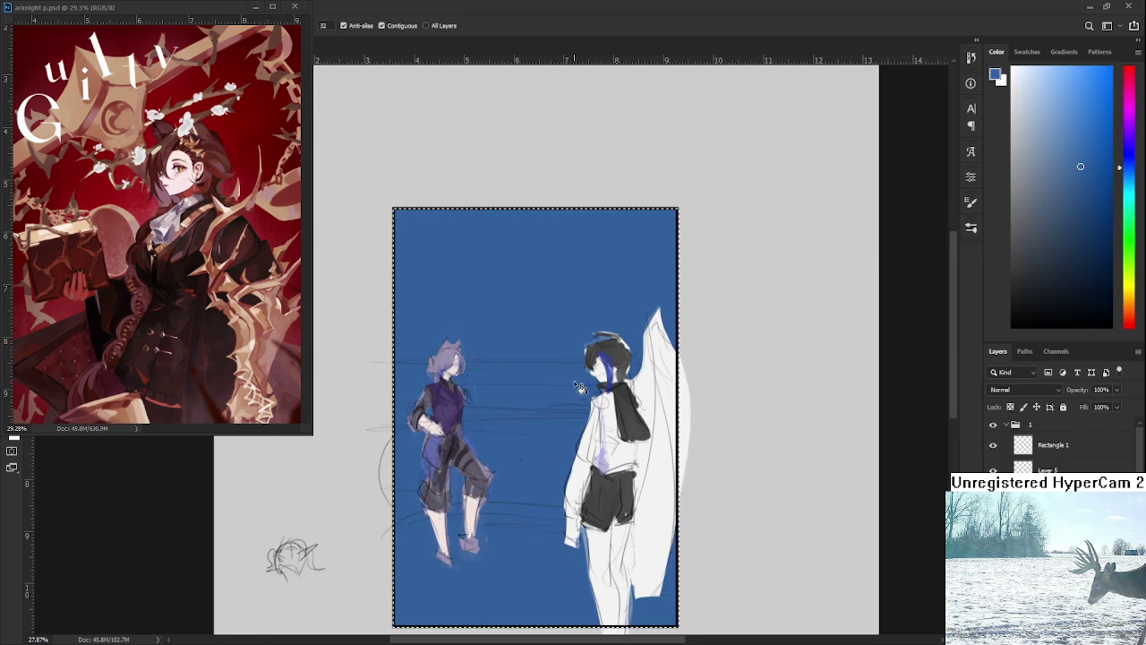
scroll(524, 355, "up", 1)
scroll(523, 355, "down", 1)
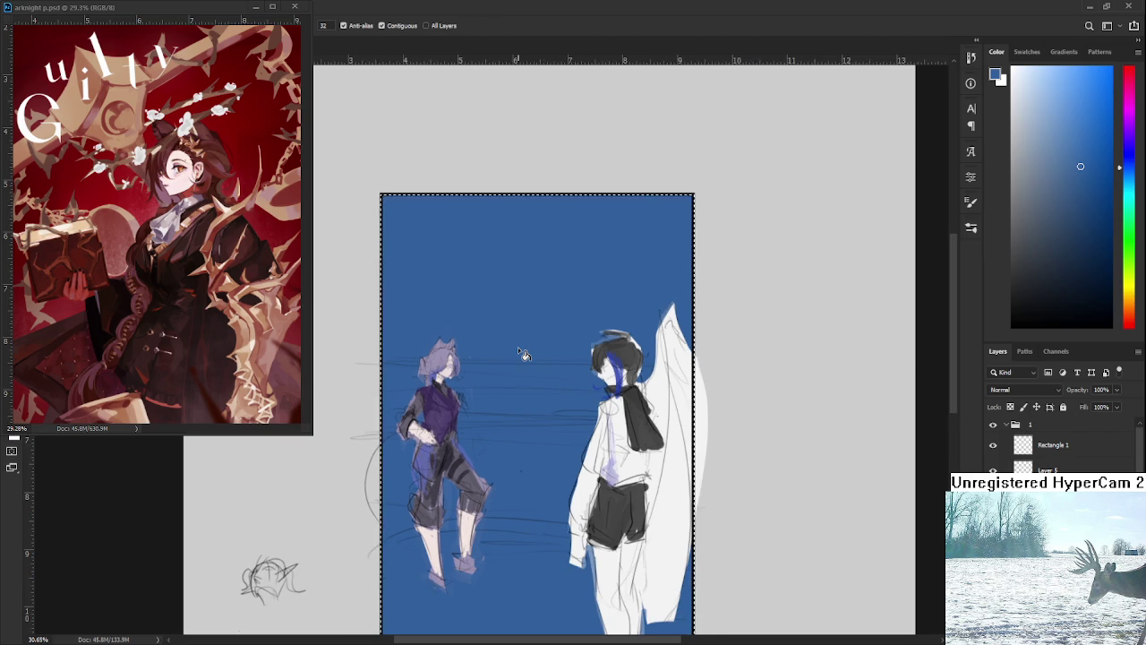
Choose a darker blue and paint soft strokes across the top of the background.
scroll(528, 342, "down", 1)
scroll(534, 318, "up", 1)
scroll(535, 317, "up", 1)
key("b")
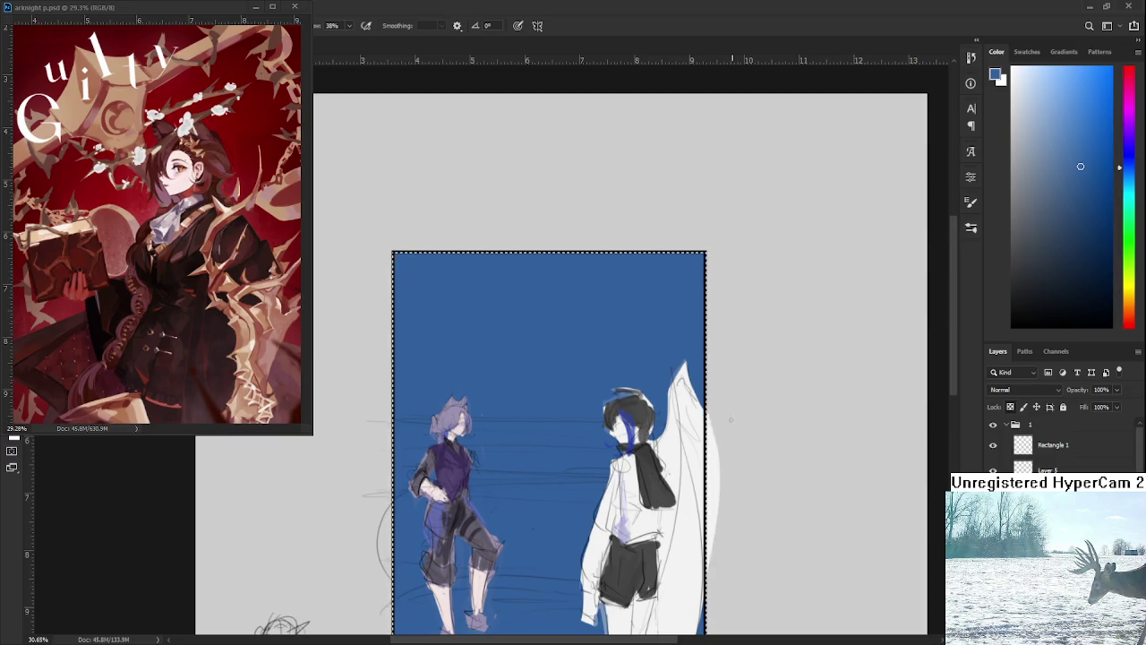
scroll(510, 391, "down", 1)
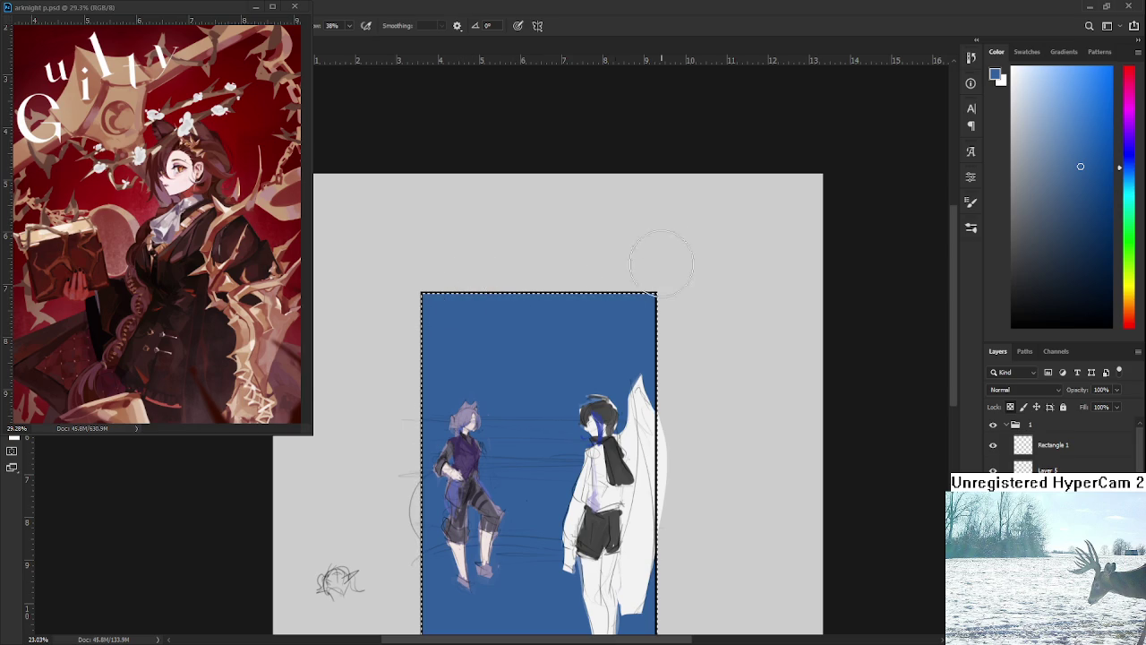
left_click(1085, 215)
left_click_drag(511, 299, 643, 309)
key("ctrl+z")
left_click(1096, 144)
left_click(1098, 169)
left_click_drag(481, 299, 538, 294)
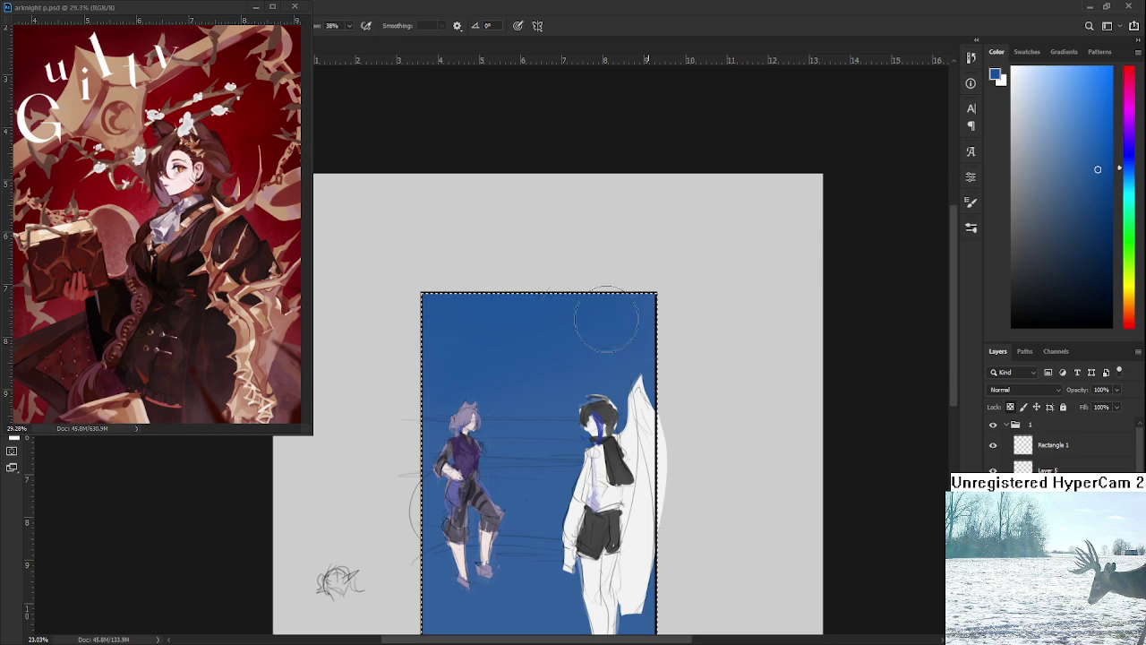
Resample sky blues and add more dark strokes along the top of the sky.
left_click(562, 377, "alt")
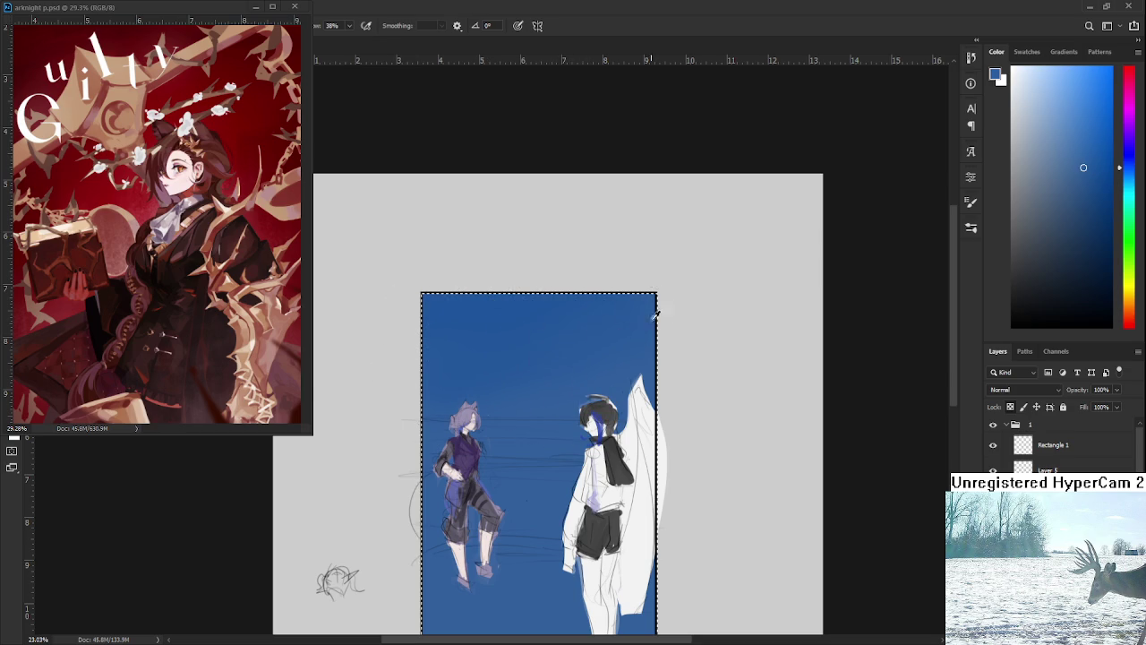
left_click_drag(516, 325, 535, 309)
left_click_drag(1093, 168, 1104, 191)
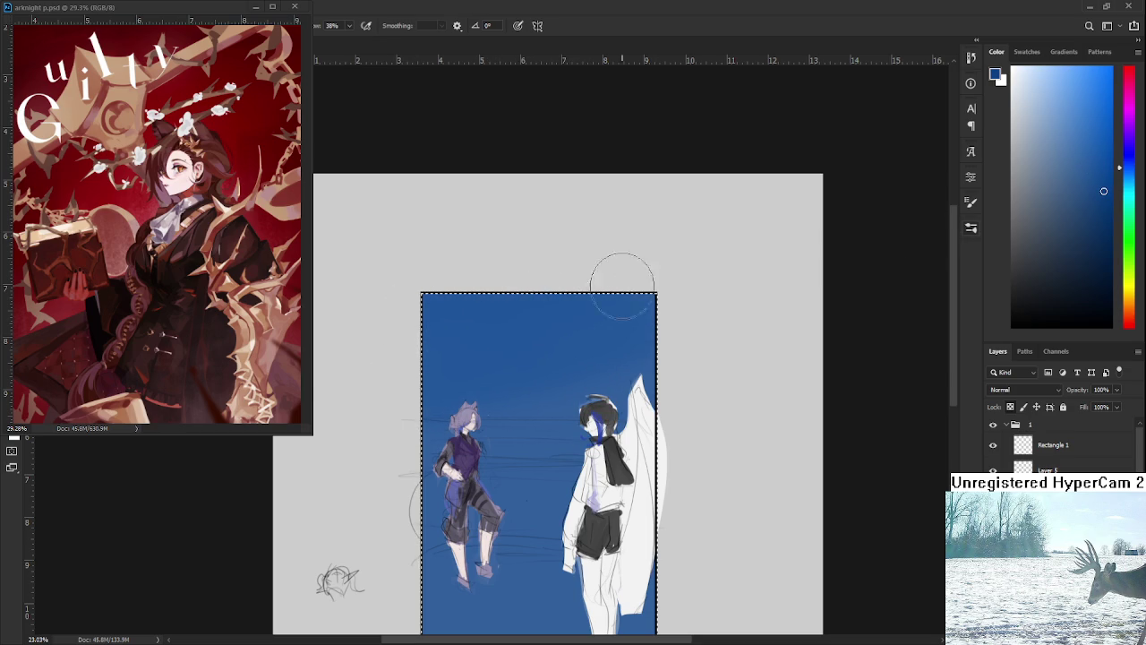
left_click(597, 334, "alt")
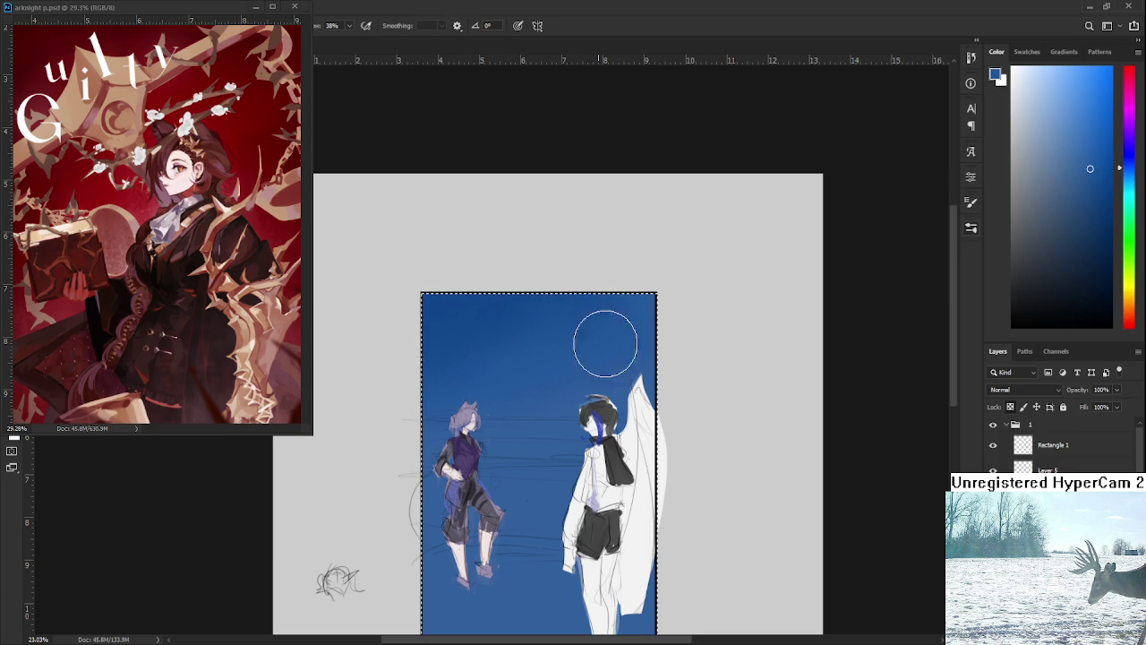
left_click(604, 337, "alt")
left_click(540, 369, "alt")
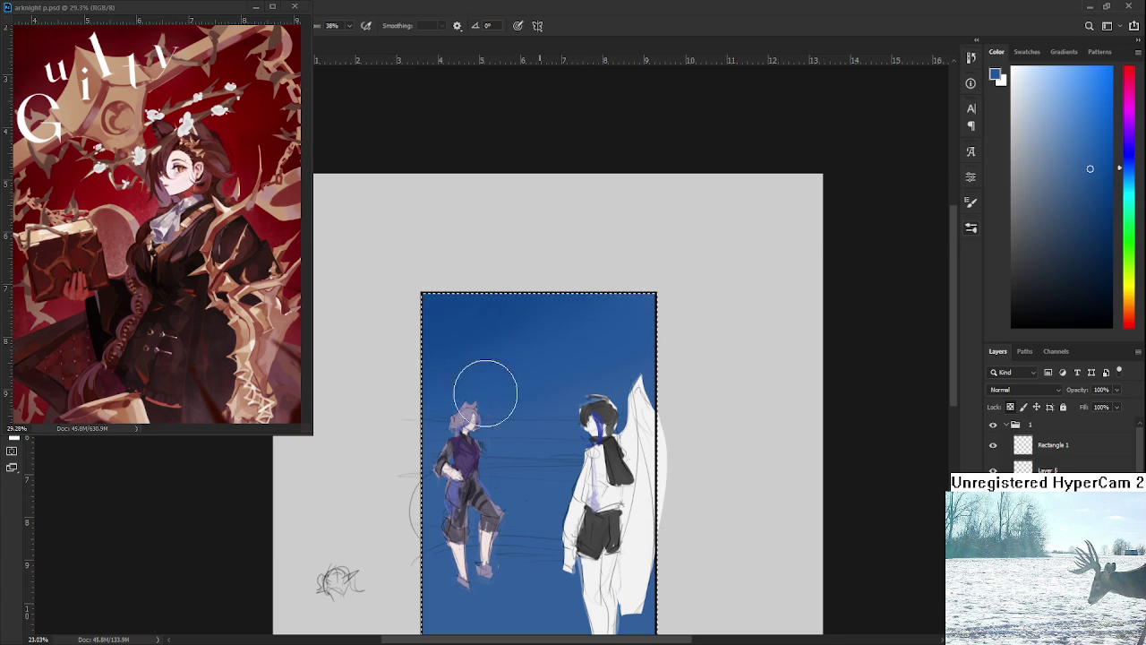
left_click_drag(487, 384, 500, 327)
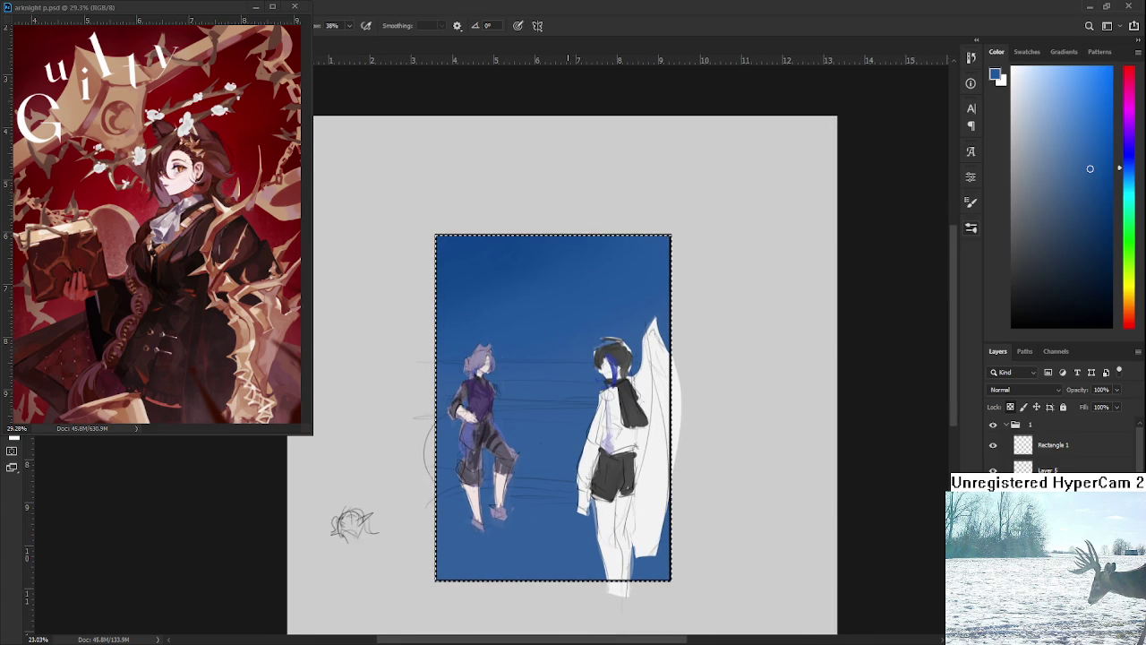
key("ctrl+d")
key("ctrl+z")
left_click_drag(1059, 152, 1040, 115)
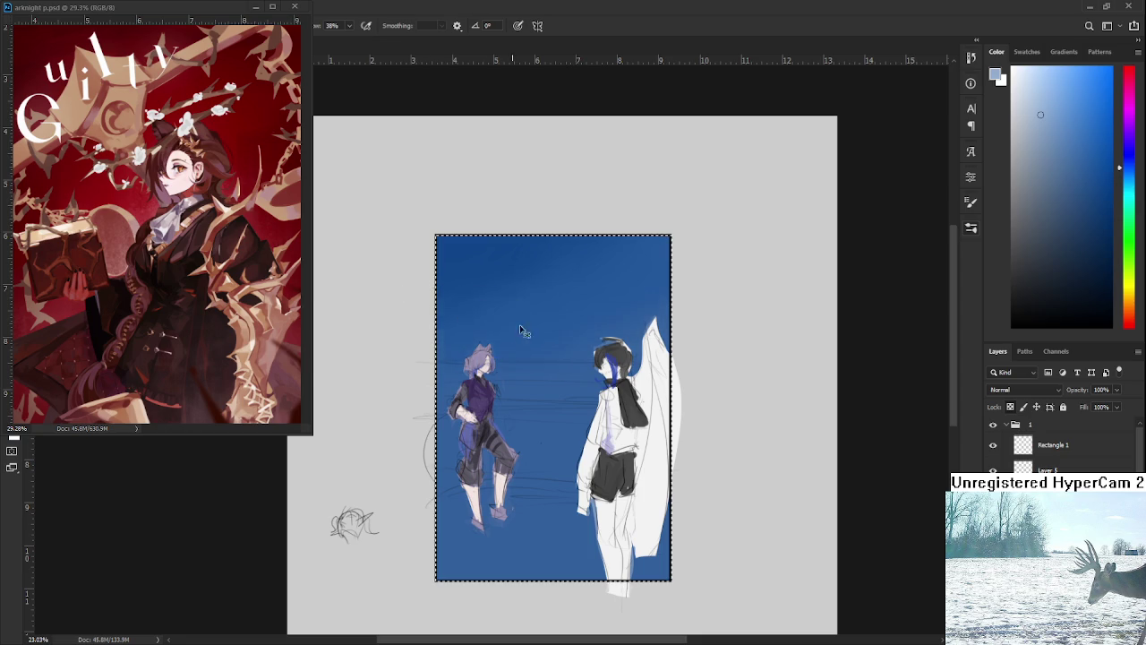
Try light blue and pale yellow haze strokes across the sky, sampling sky blues.
left_click(1038, 83)
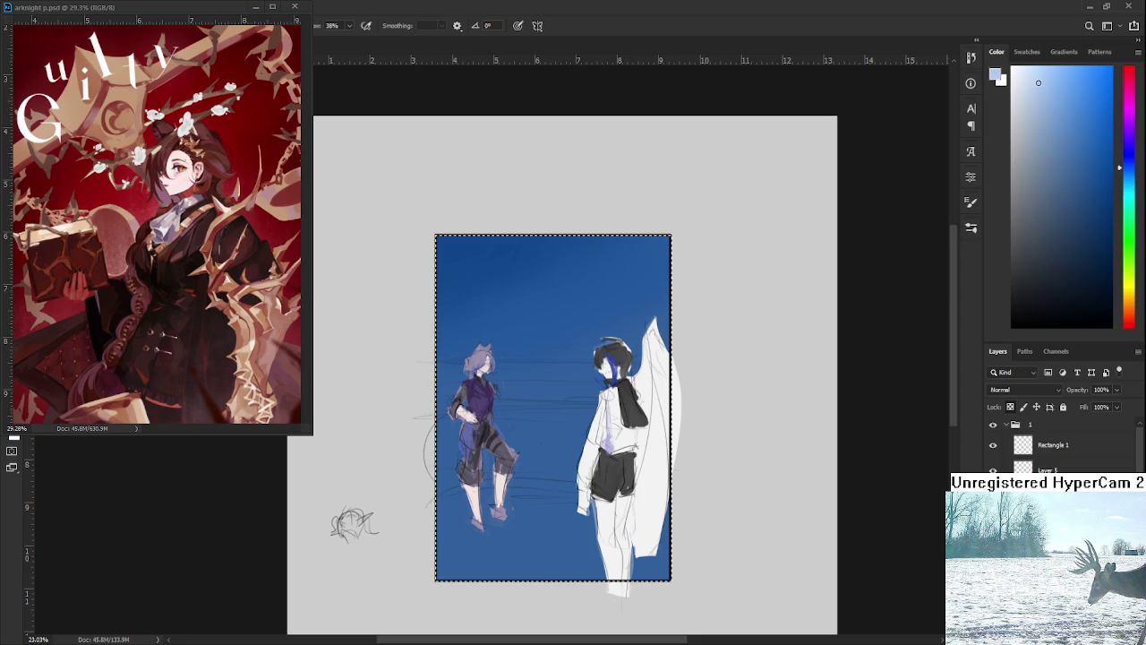
left_click_drag(618, 305, 470, 318)
key("ctrl+z")
left_click(1125, 282)
left_click_drag(716, 332, 508, 339)
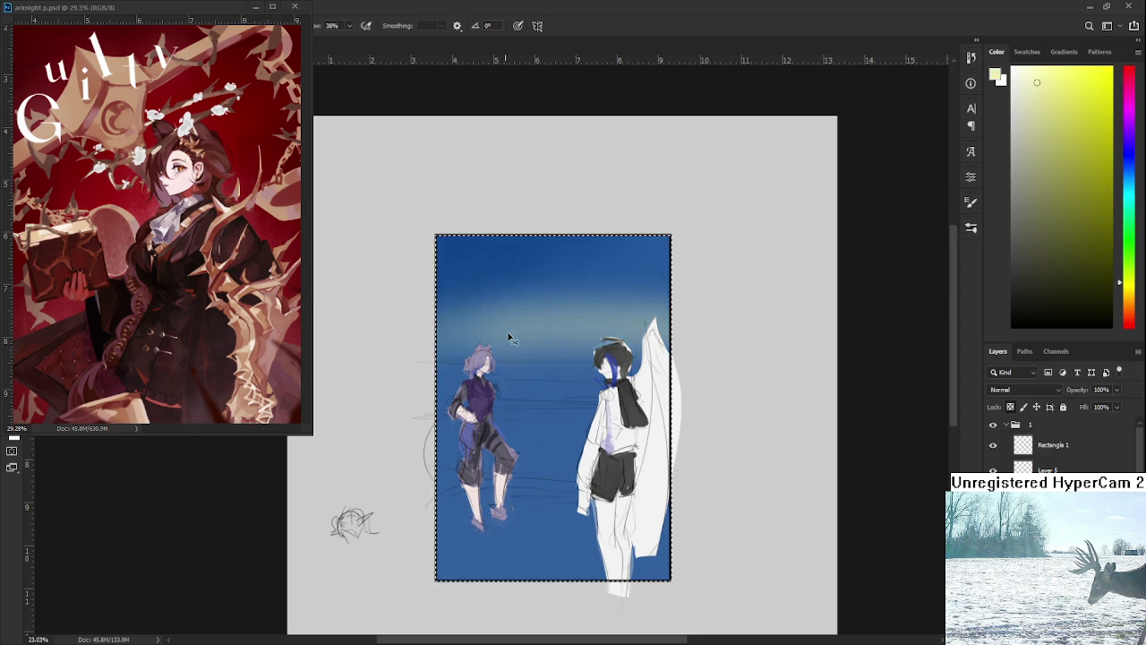
left_click(597, 307, "alt")
left_click(588, 282, "alt")
left_click(619, 294, "alt")
left_click(475, 309, "alt")
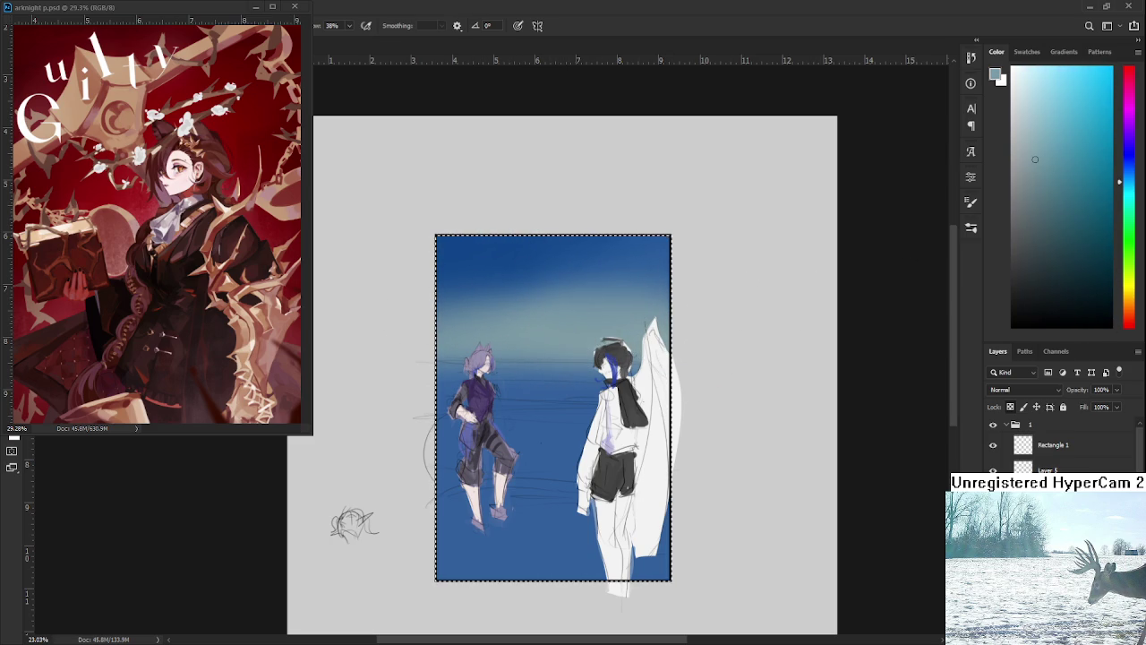
Paint a bright yellow-orange glow band along the horizon, redoing one pass.
left_click_drag(1130, 272, 1130, 285)
left_click_drag(1067, 142, 1066, 102)
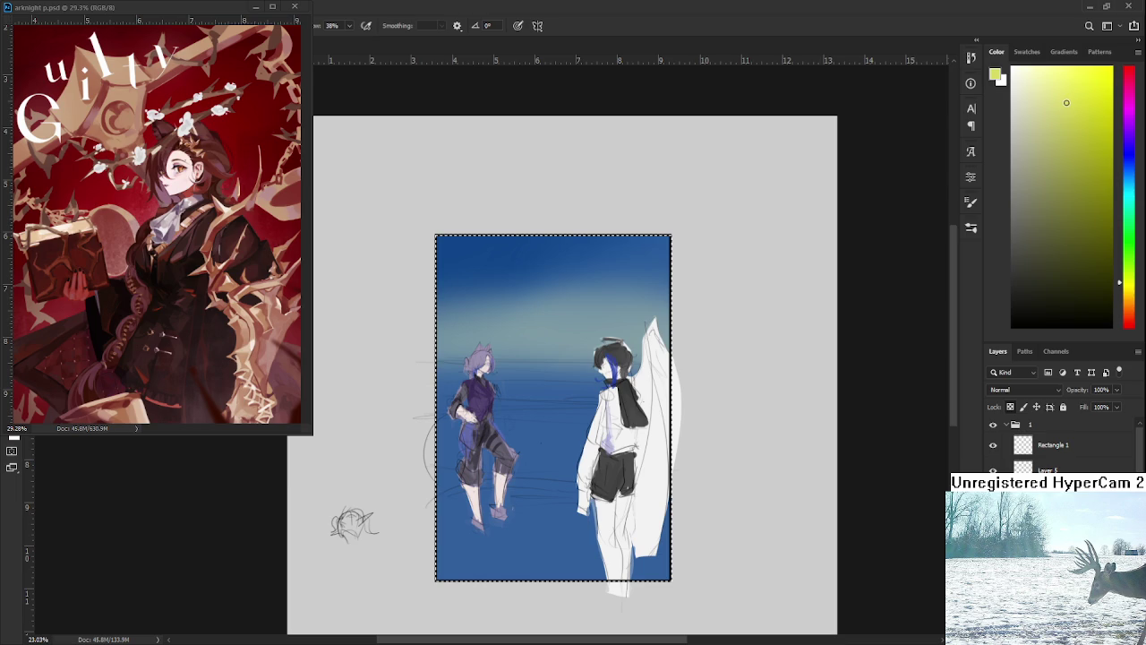
left_click_drag(448, 332, 662, 333)
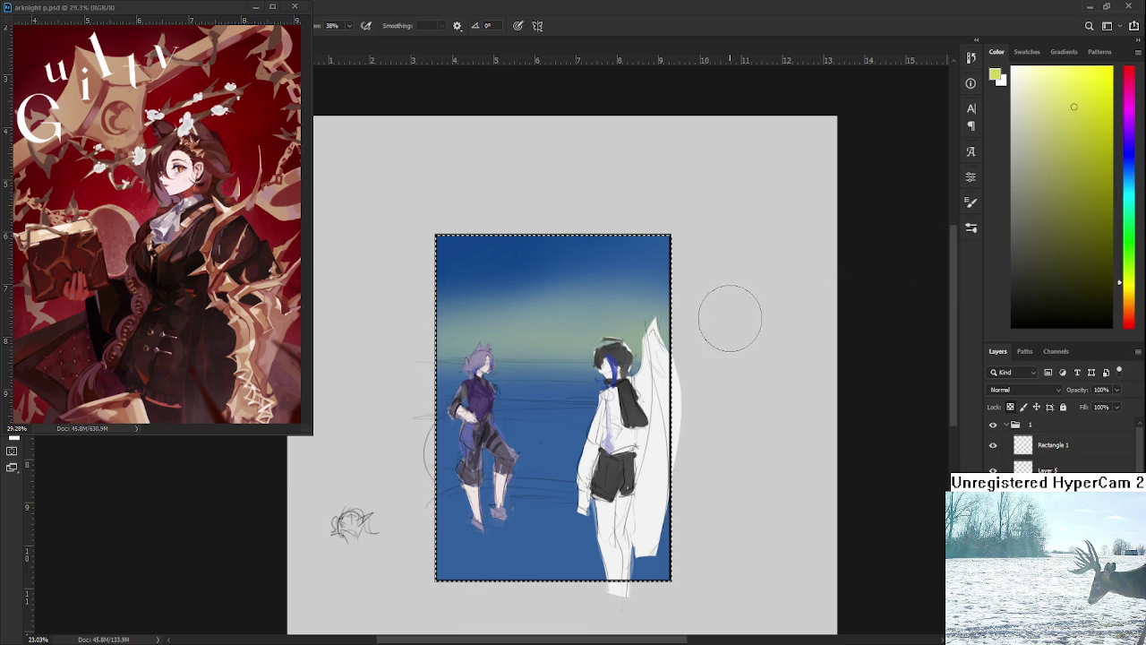
left_click(1124, 296)
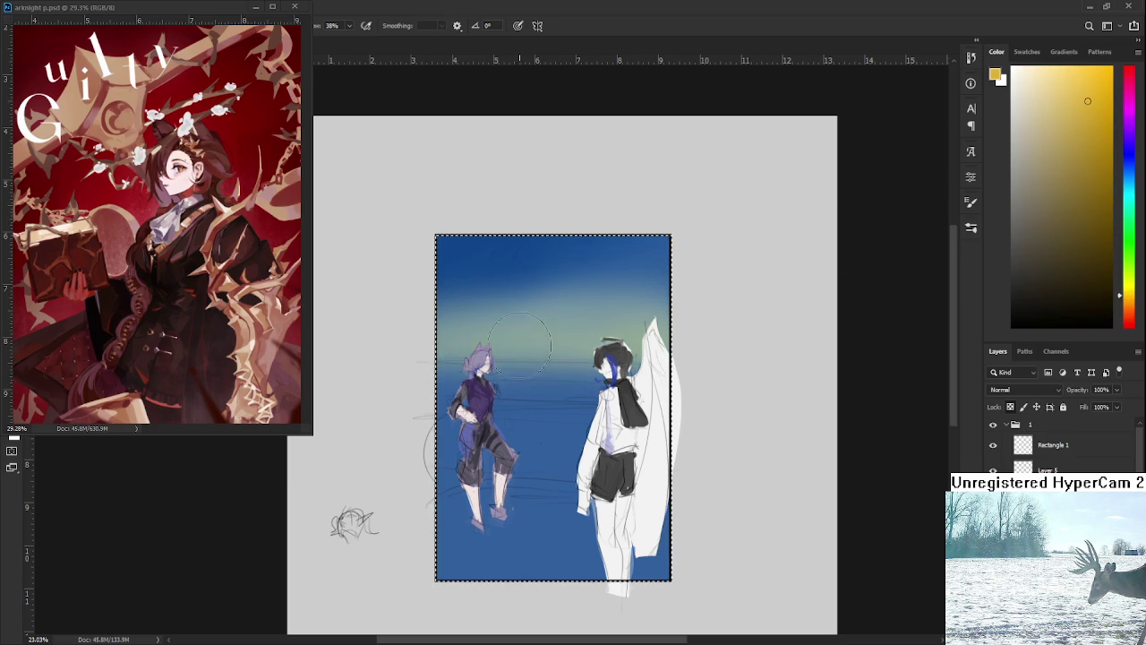
left_click_drag(429, 350, 663, 350)
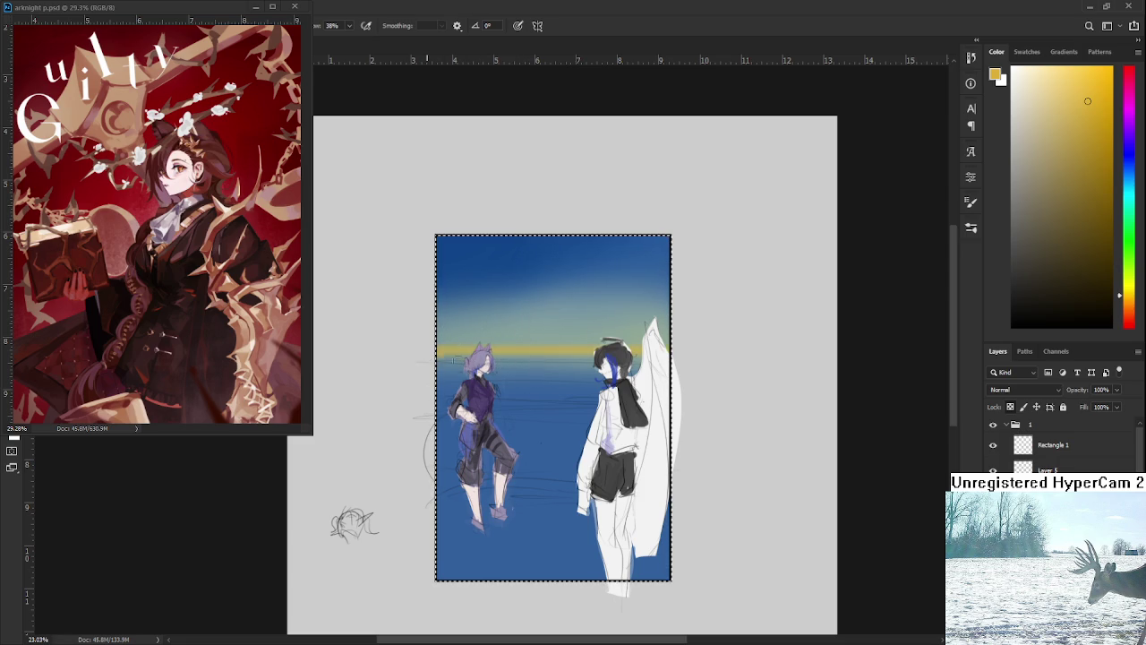
left_click_drag(456, 359, 408, 358)
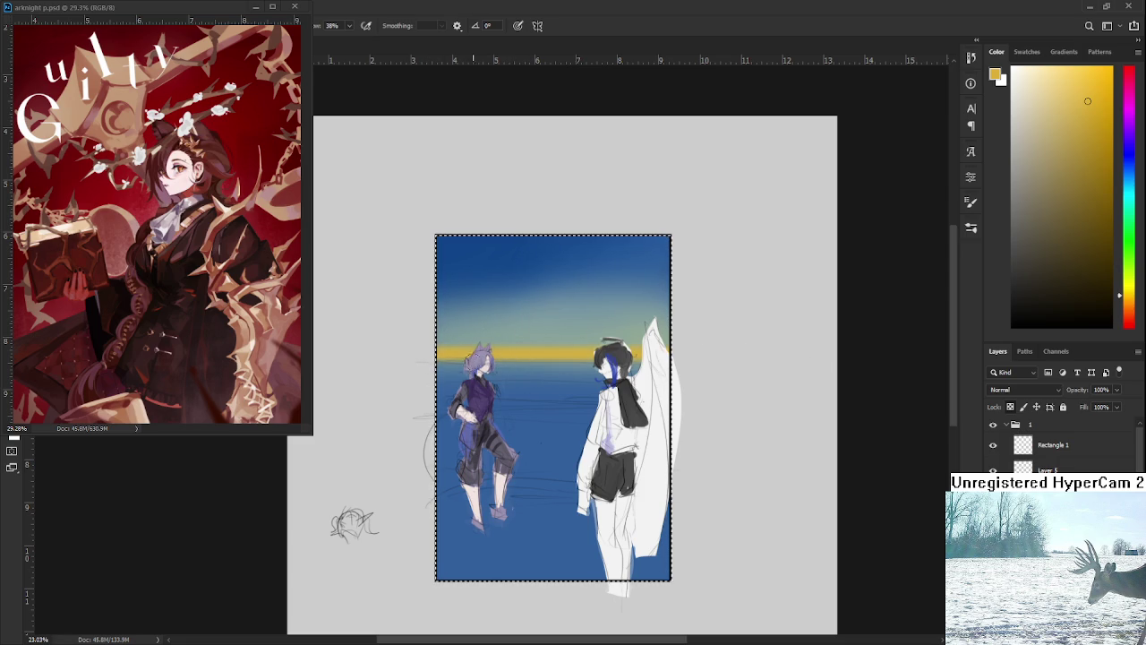
key("ctrl+z")
key("ctrl+z")
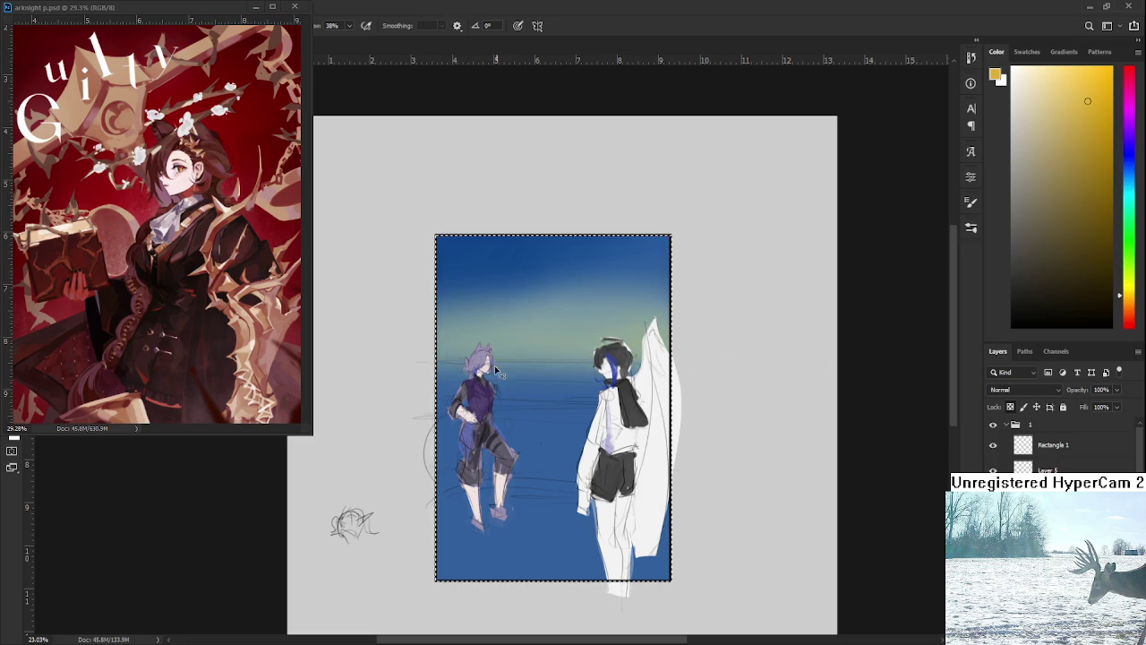
mouse_move(439, 362)
left_mouse_down()
mouse_move(627, 358)
mouse_move(530, 374)
left_mouse_up()
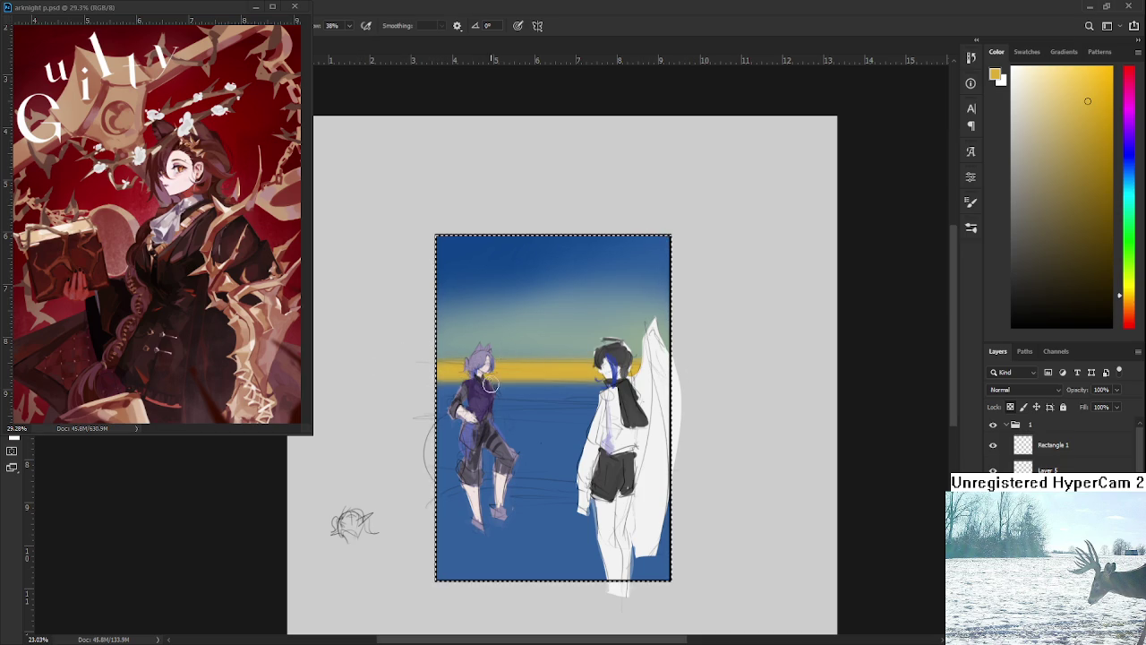
Add a pale near-white haze just above the horizon band.
left_click(520, 373, "alt")
left_click(555, 346, "alt")
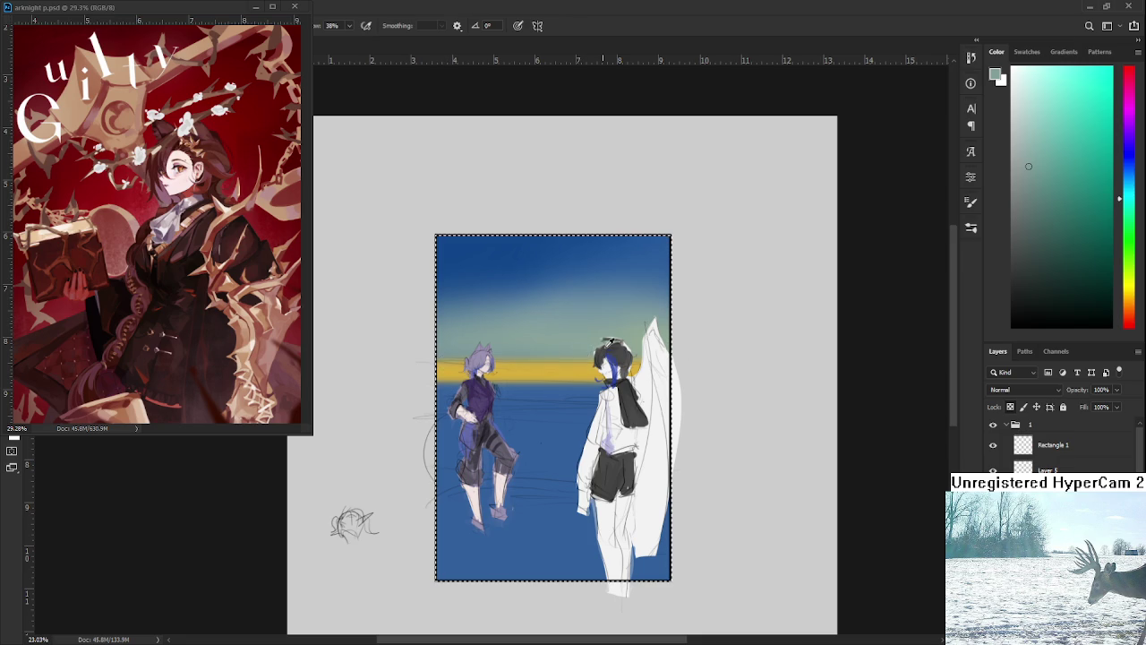
left_click_drag(609, 341, 542, 362)
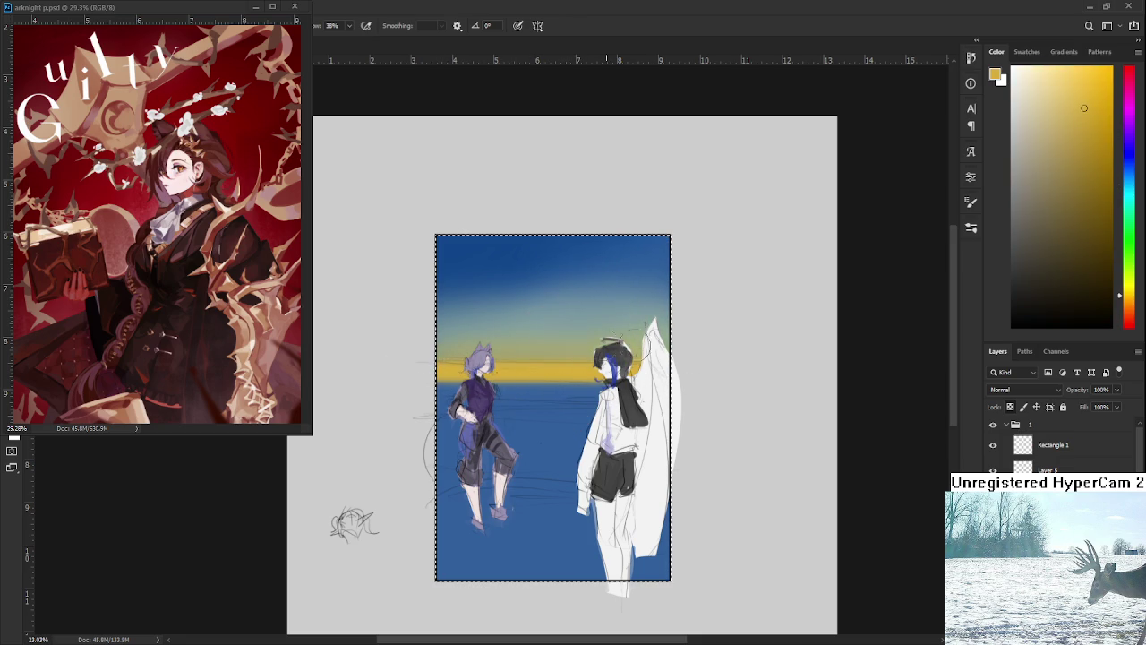
left_click(1035, 90)
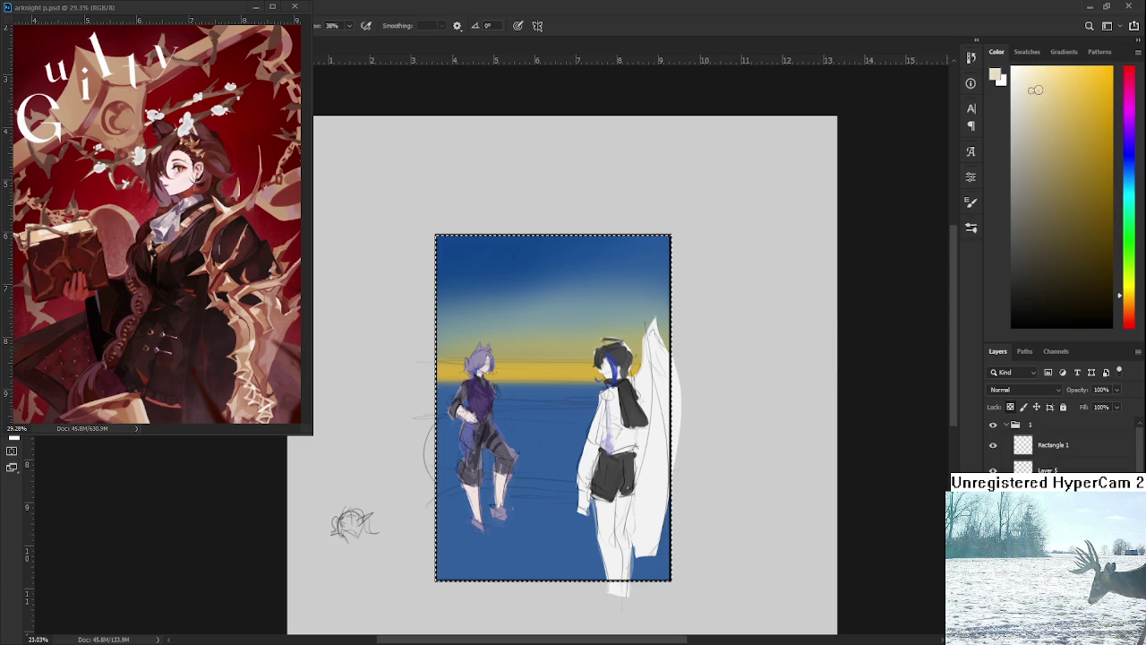
left_click_drag(512, 358, 596, 353)
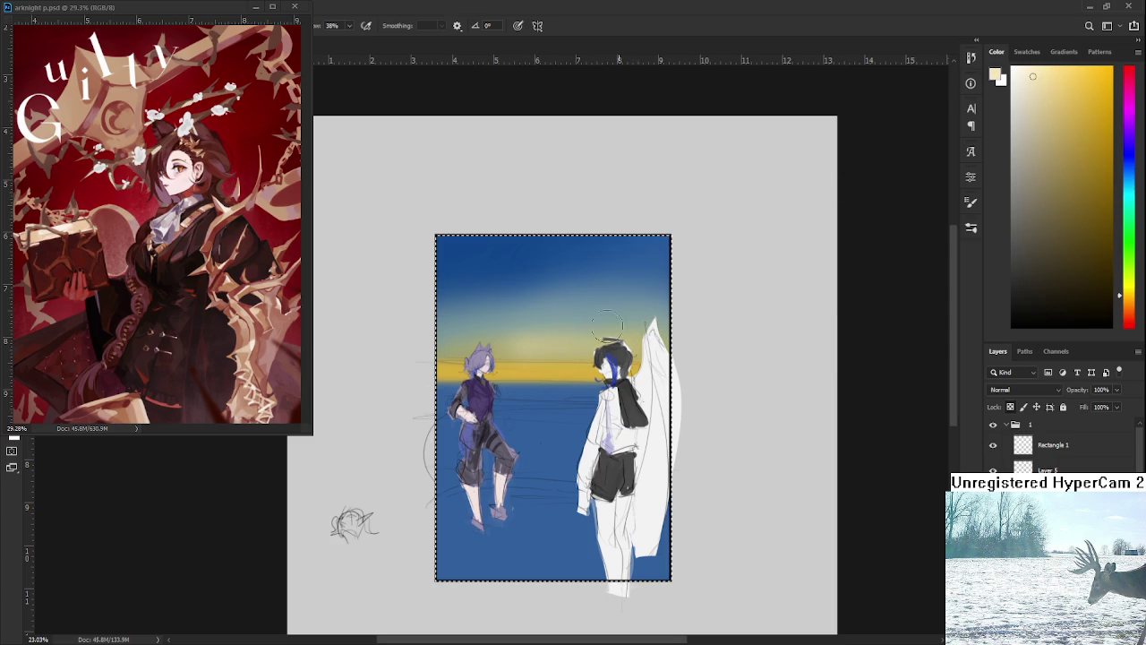
left_click_drag(631, 389, 643, 368)
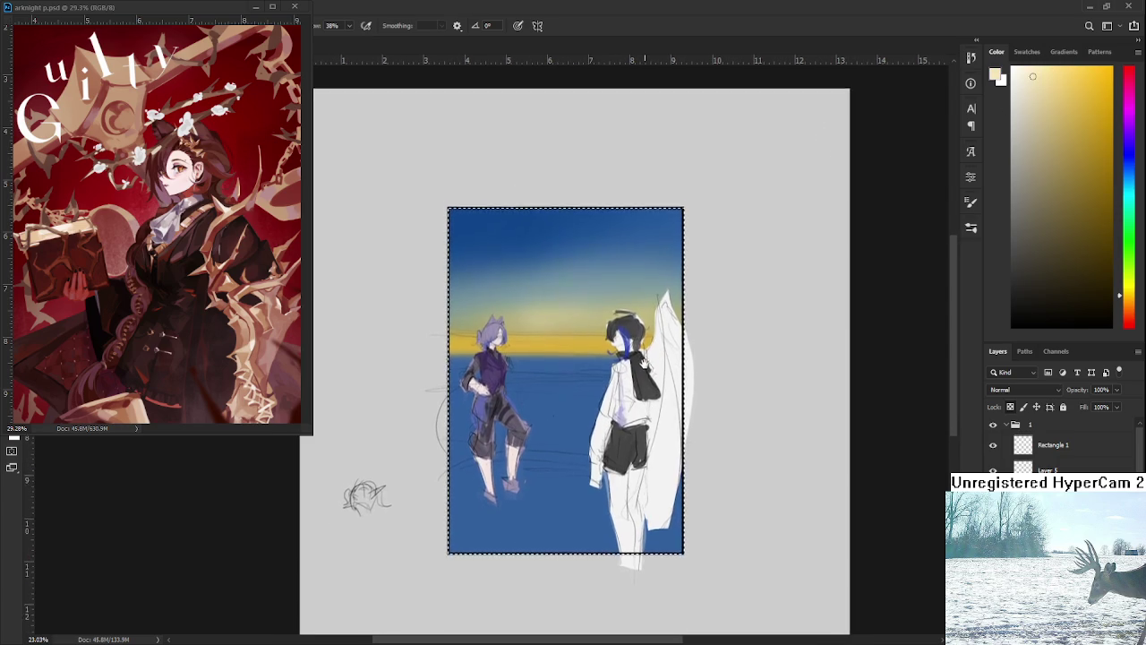
Sample the horizon yellow, lighten it slightly, and toggle the selection outline to check.
key("ctrl+d")
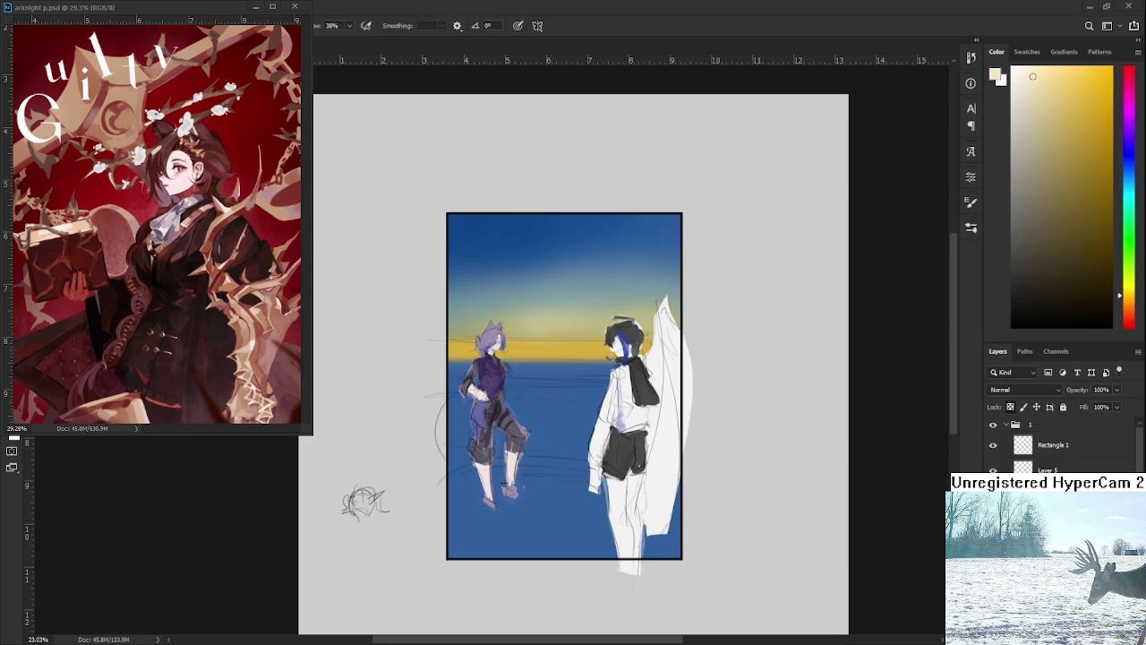
left_click(1022, 445, "ctrl")
left_click(561, 348, "alt")
left_click(1088, 93)
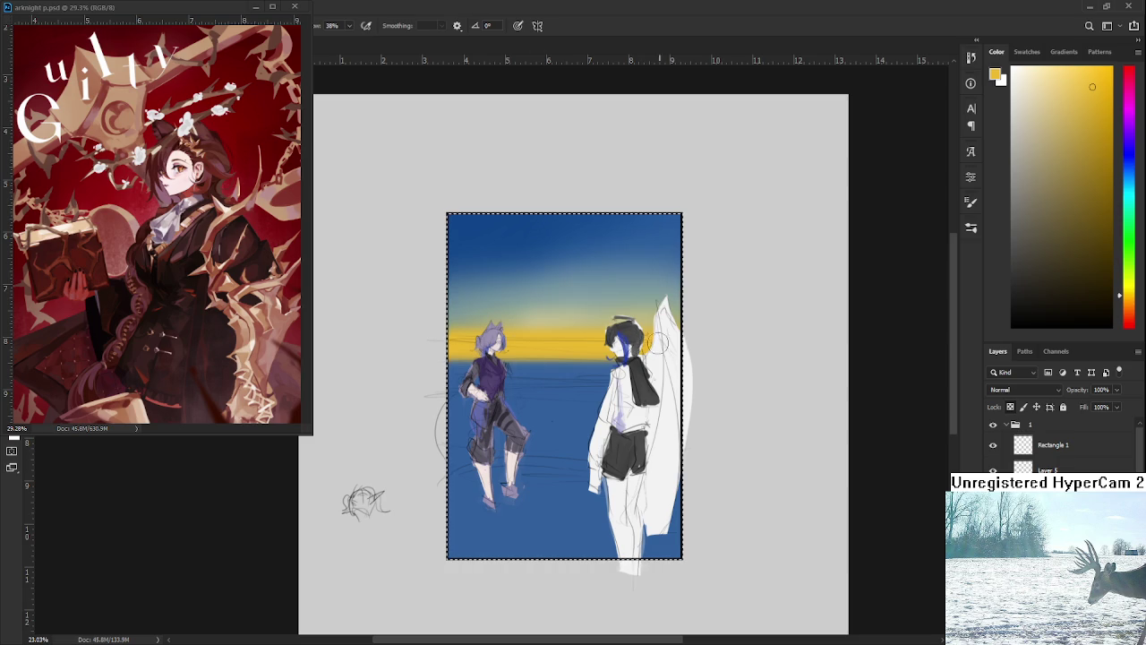
key("ctrl+d")
key("ctrl+h")
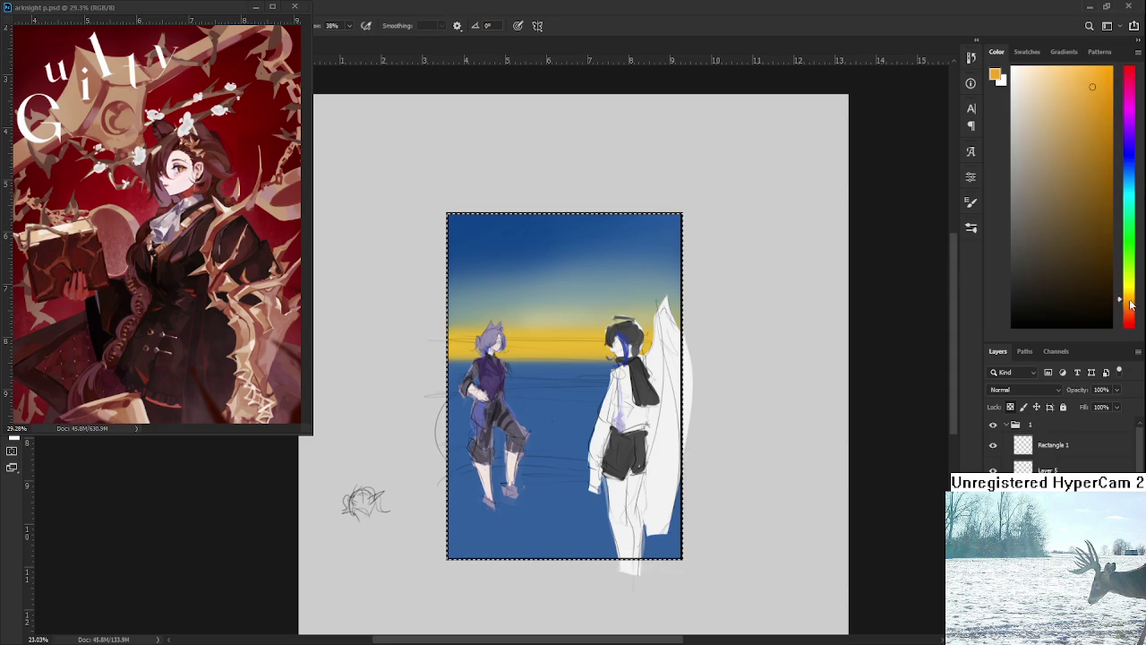
Brush orange over the yellow horizon band, then sample a greyish teal from the sky.
left_click_drag(1124, 295, 1125, 307)
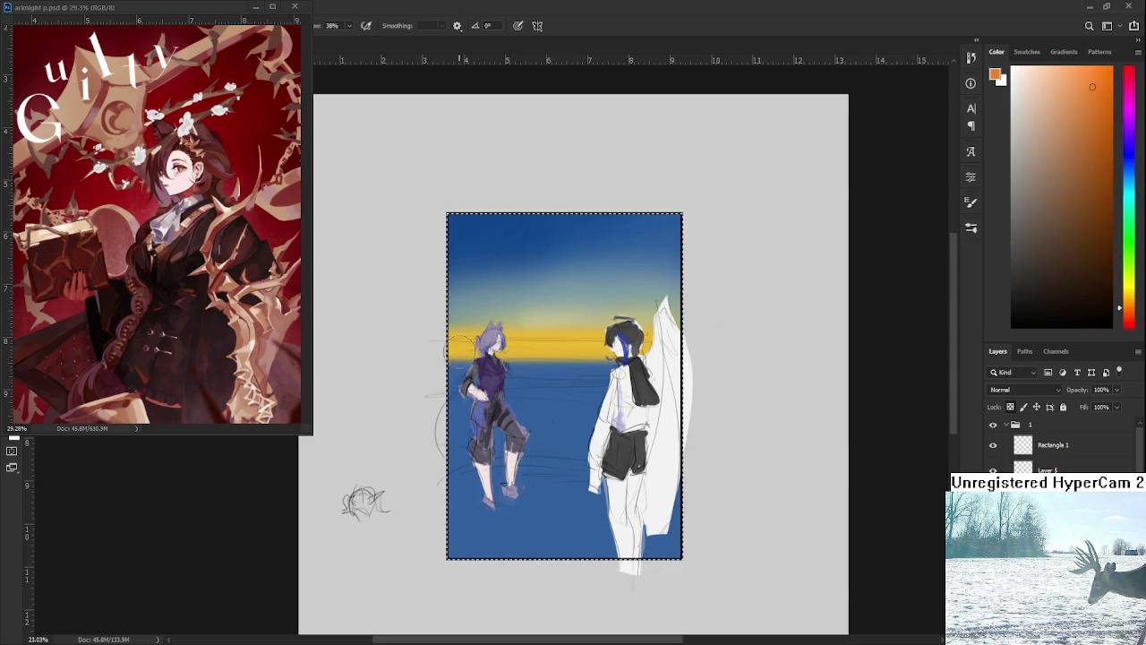
mouse_move(446, 351)
left_mouse_down()
mouse_move(421, 351)
mouse_move(438, 362)
left_mouse_up()
key("ctrl+z")
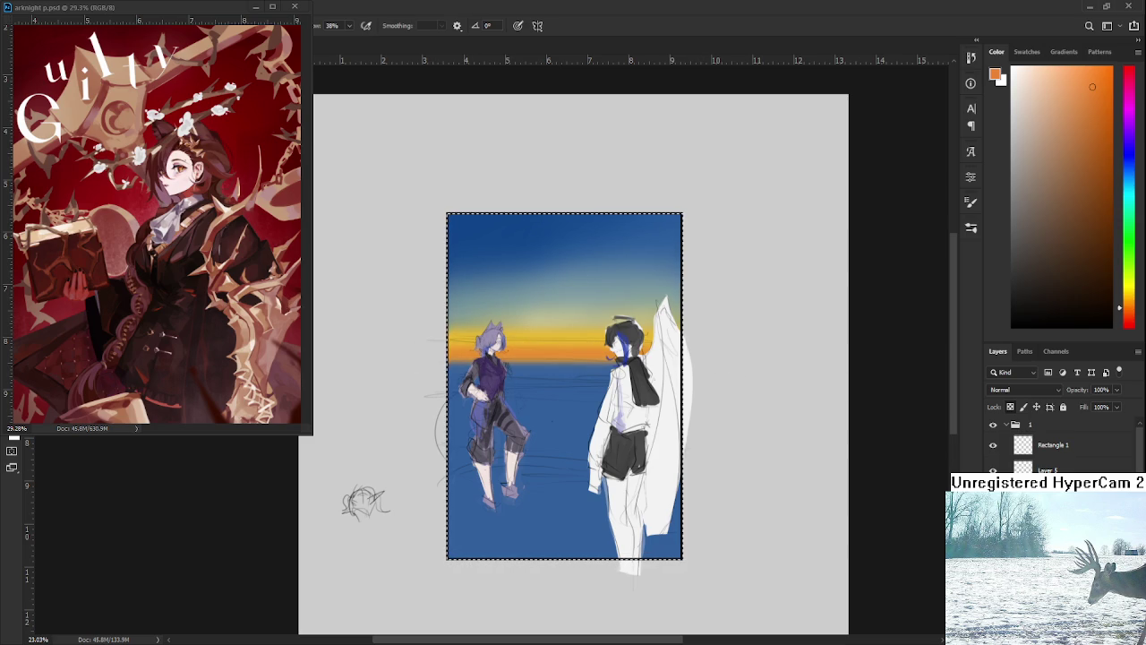
left_click(537, 299, "alt")
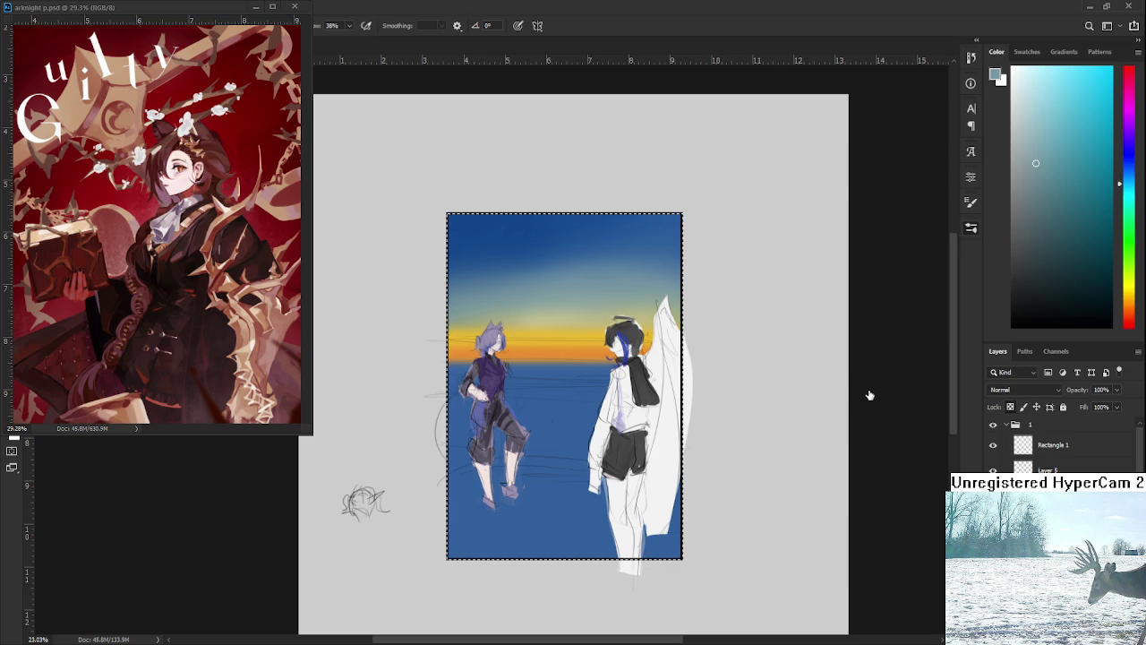
left_click(1039, 179)
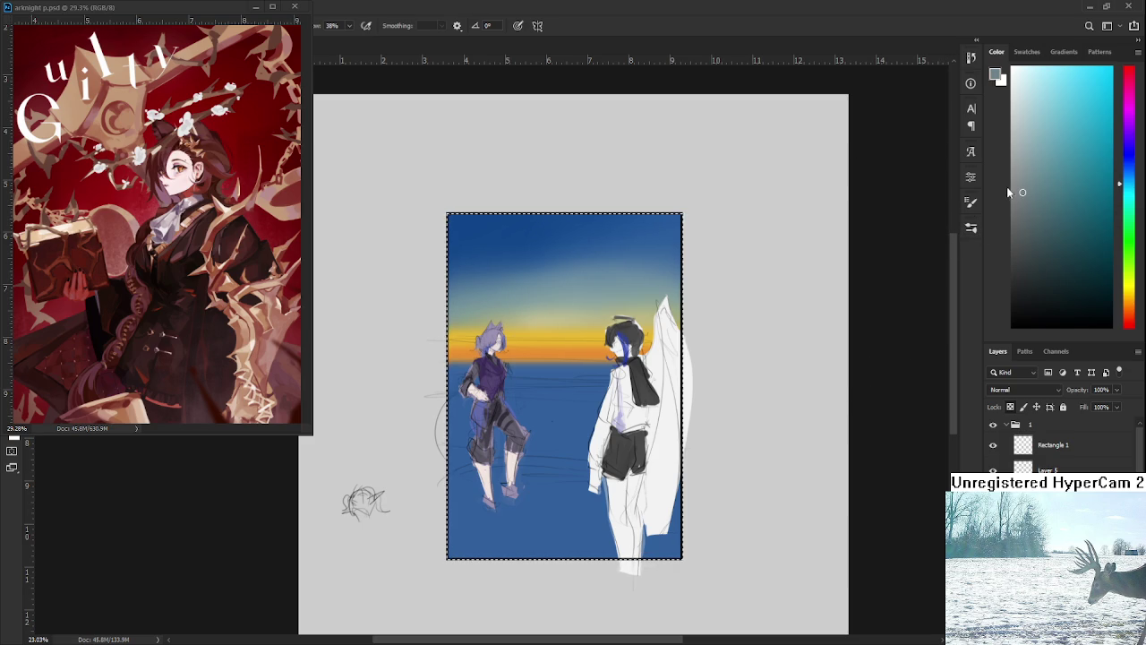
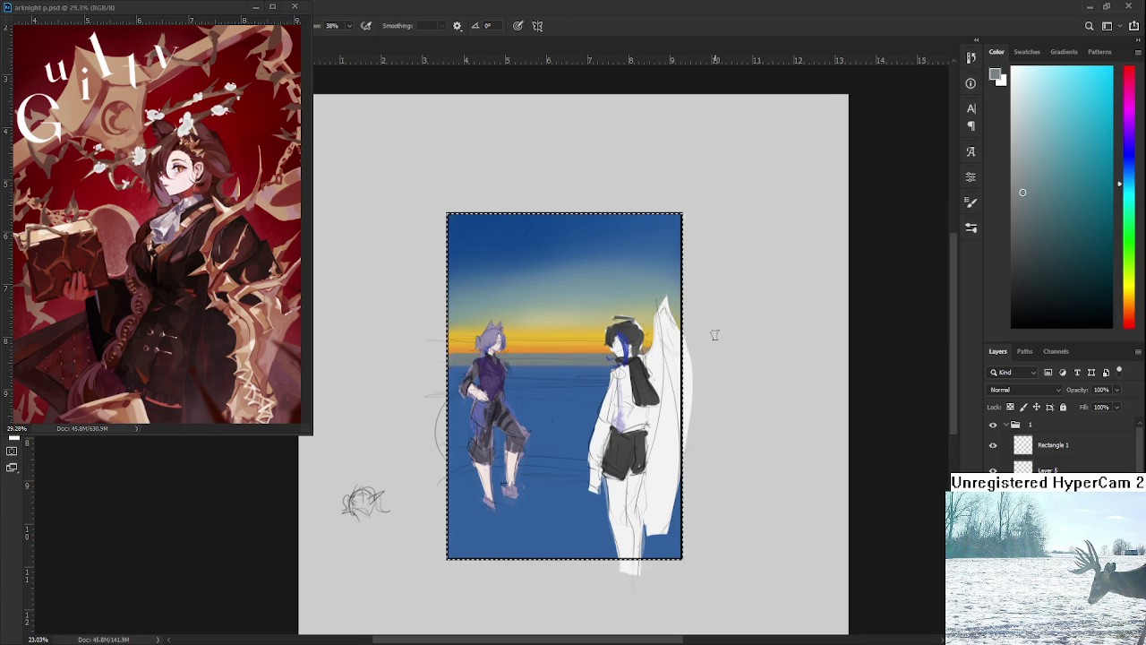
Choose a dark red paint colour in the Color panel for the horizon band.
scroll(494, 304, "up", 2)
left_click(478, 356, "alt")
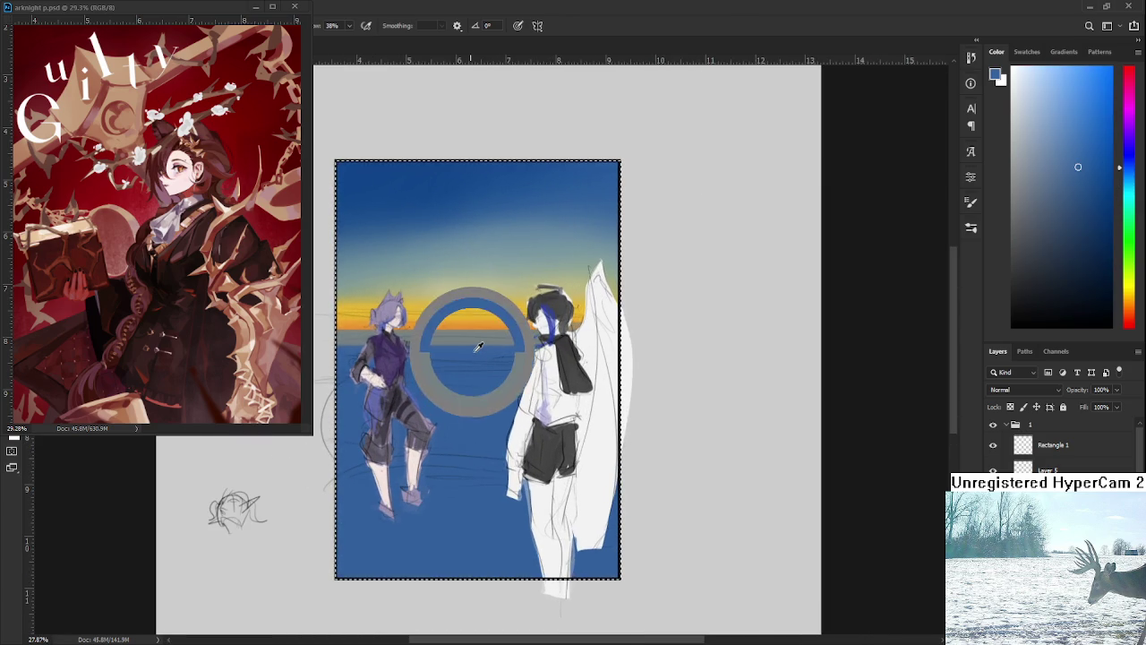
key("ctrl+d")
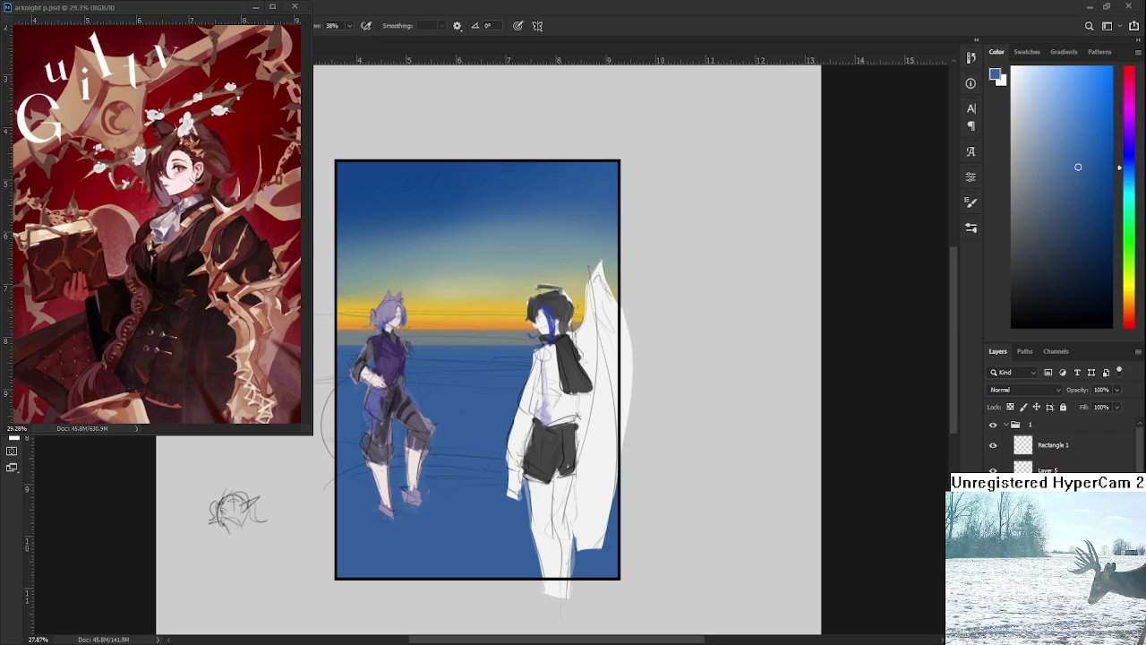
key("ctrl+a")
left_click(1131, 322)
left_click_drag(1054, 215, 1064, 187)
left_click(1075, 239)
scroll(501, 383, "down", 1)
Paint a darker red band along the horizon, undoing and repainting until it sits right.
left_click_drag(506, 358, 474, 357)
key("ctrl+z")
left_click_drag(1074, 239, 1053, 279)
left_click_drag(527, 363, 522, 360)
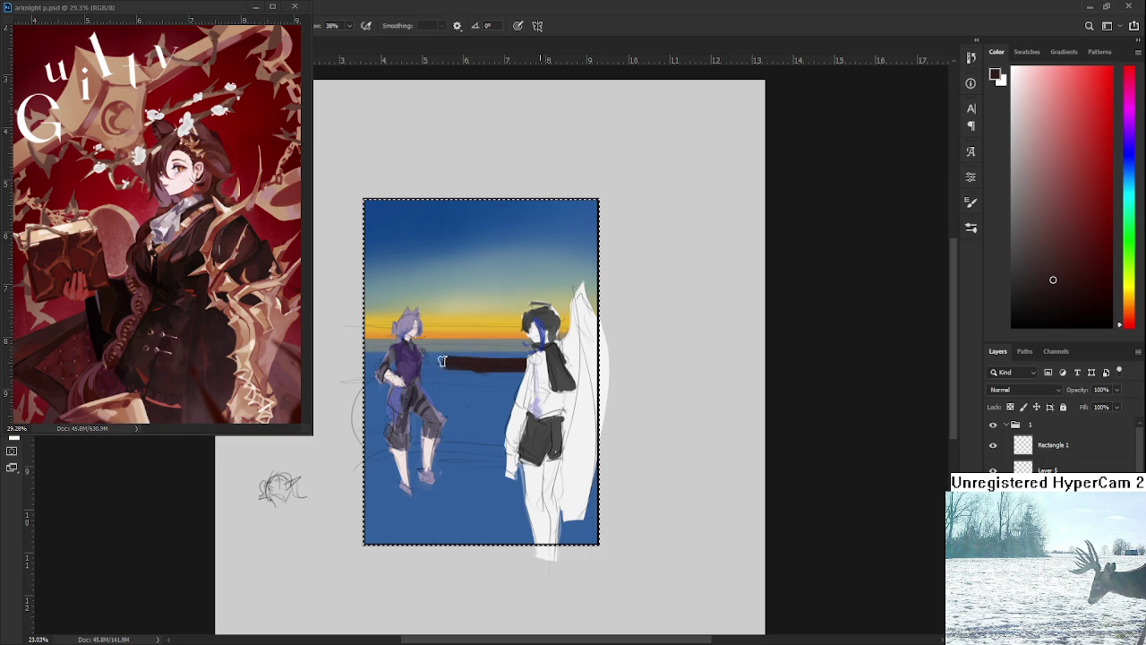
key("ctrl+z")
left_click_drag(529, 354, 375, 356)
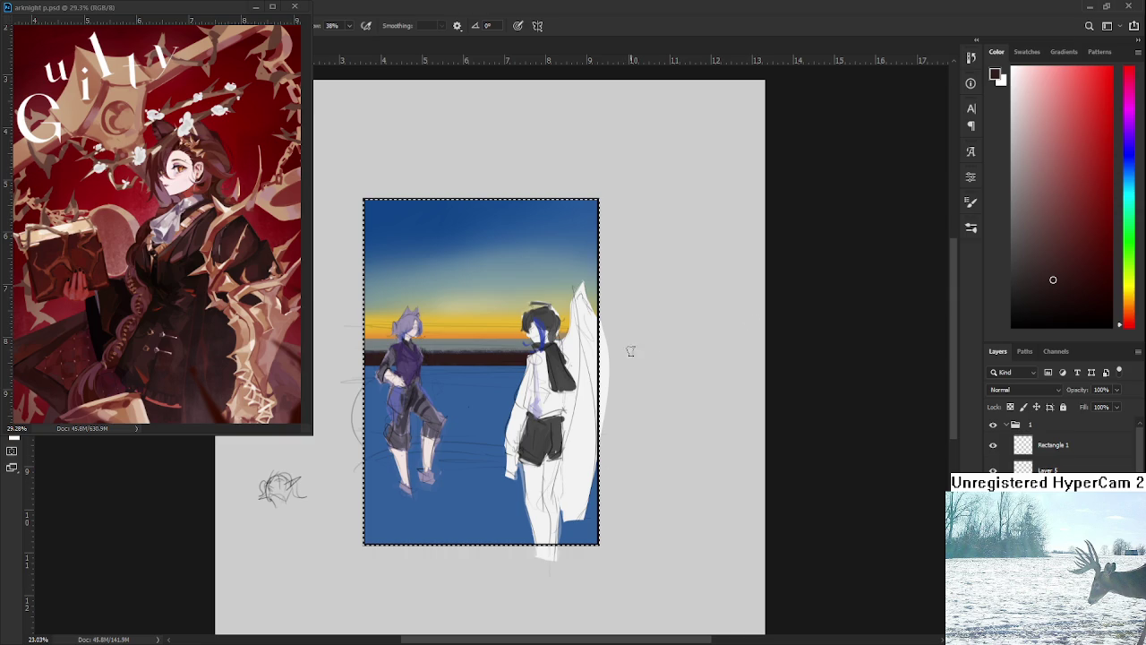
left_click(1076, 260)
left_click(454, 386, "alt")
Sample purples from the figure and darken the purple figure's legs and torso.
scroll(428, 370, "up", 2)
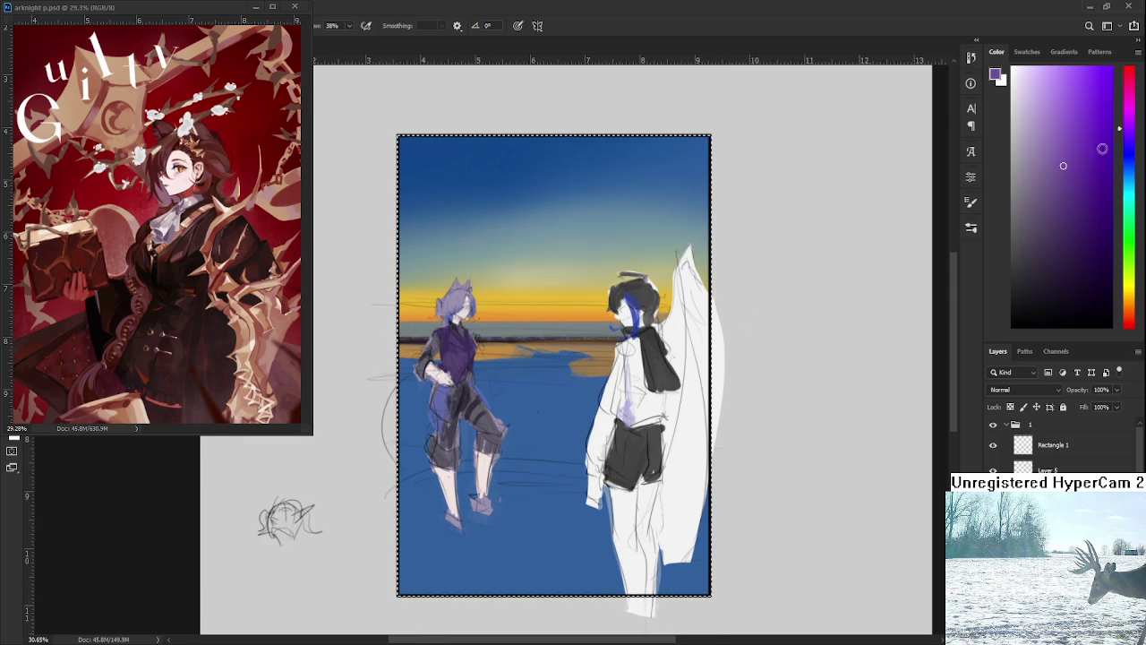
left_click(467, 419, "alt")
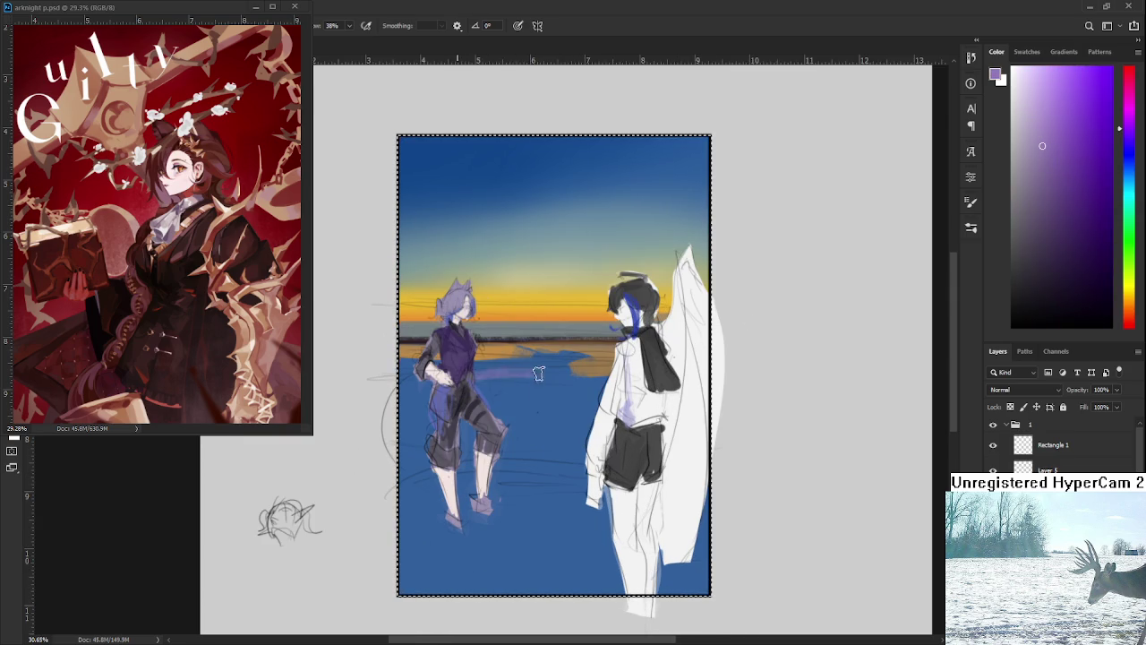
left_click(498, 371, "alt")
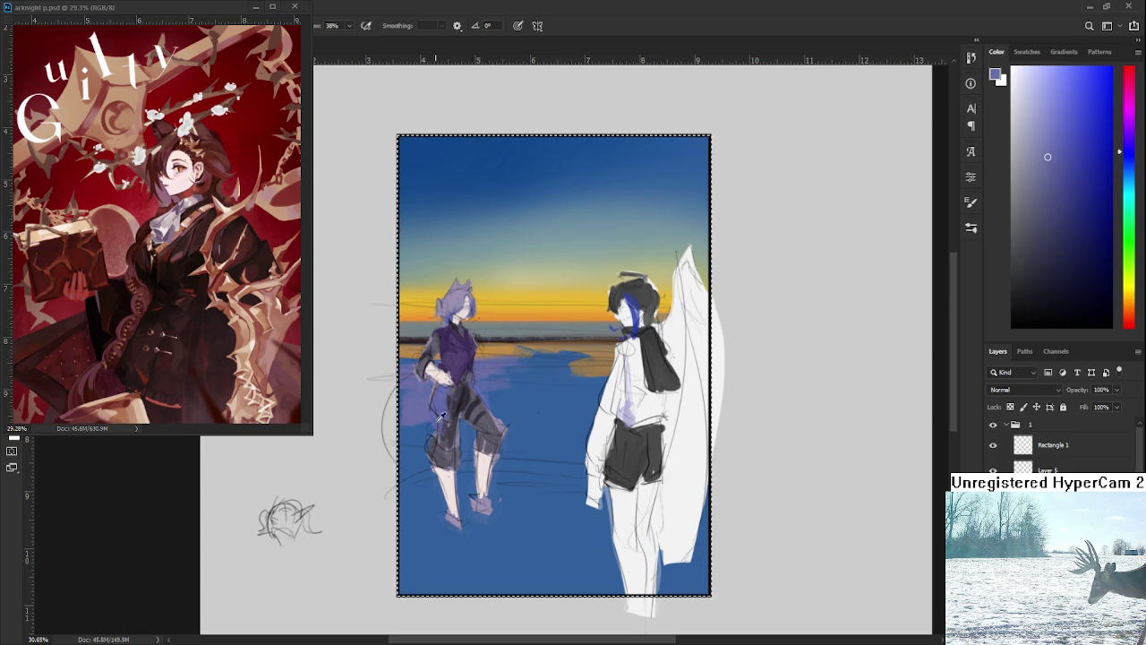
left_click(421, 394, "alt")
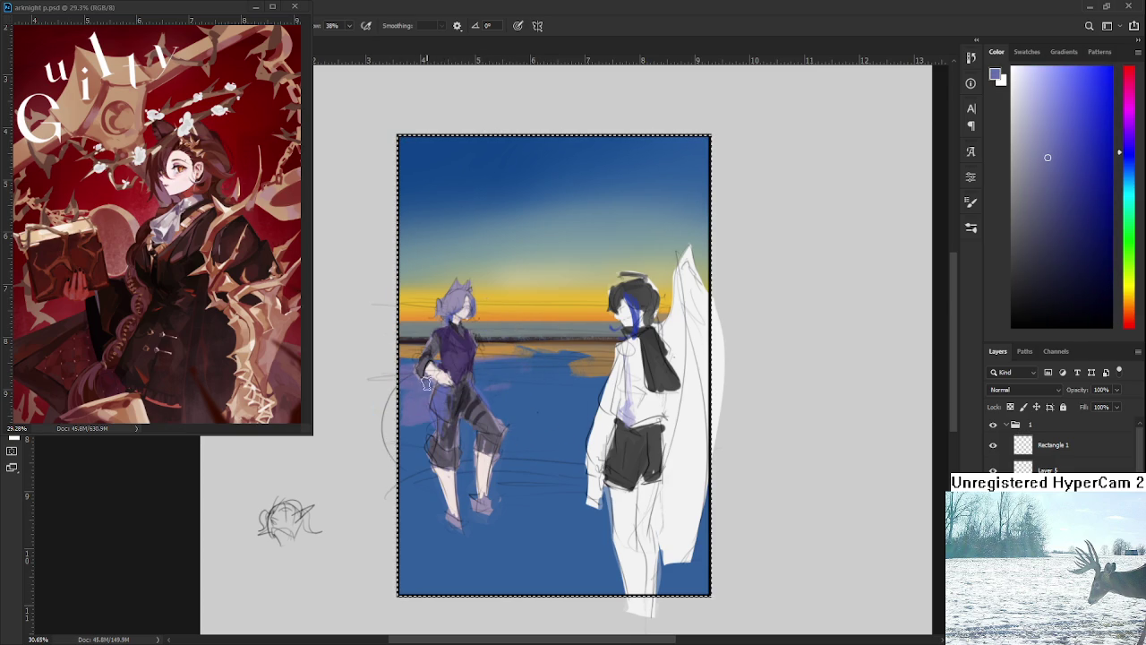
left_click(501, 370, "alt")
left_click_drag(456, 403, 484, 466)
Sample a darker sea blue and paint a shadow on the sea behind the purple figure.
left_click(481, 403, "alt")
left_click(583, 309, "alt")
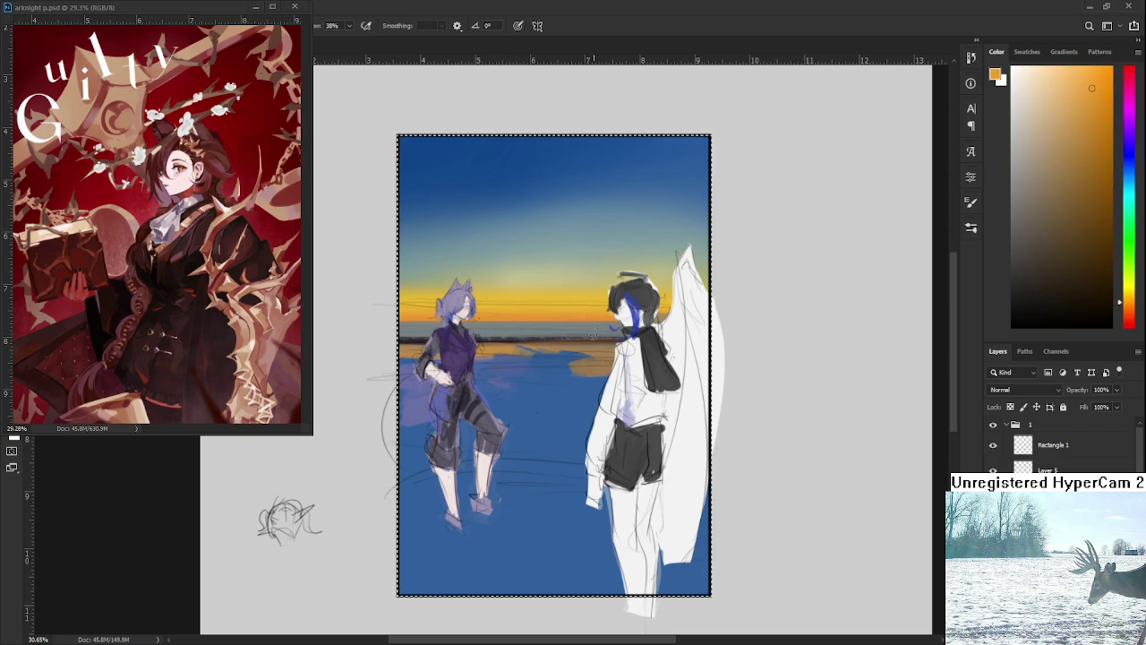
left_click(567, 373, "alt")
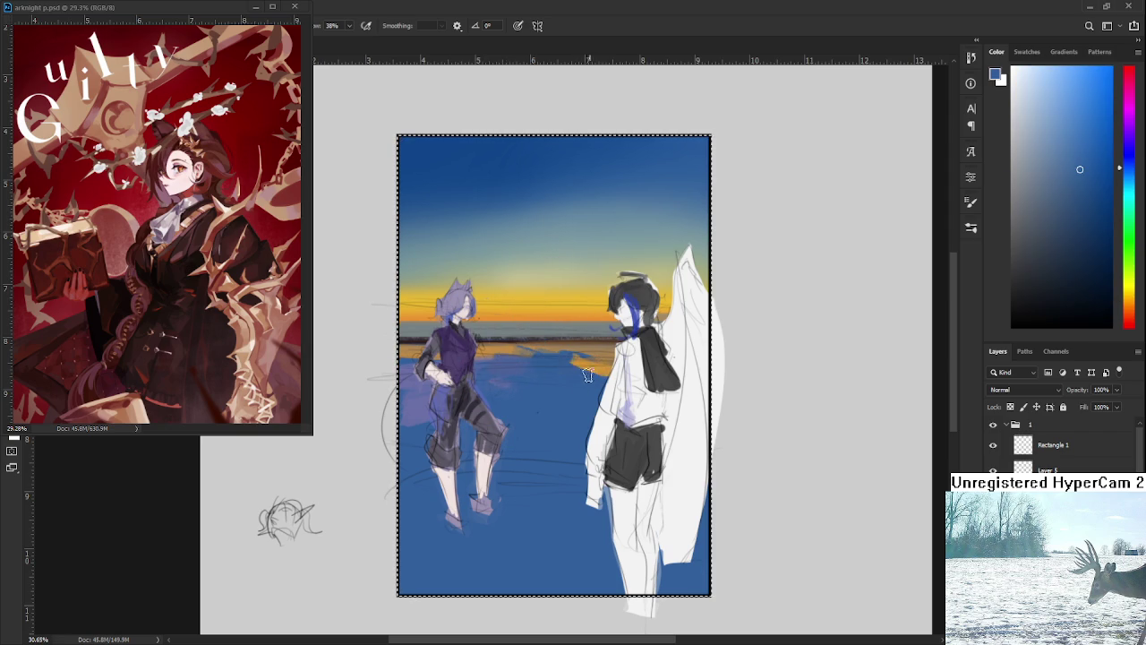
left_click(589, 376, "alt")
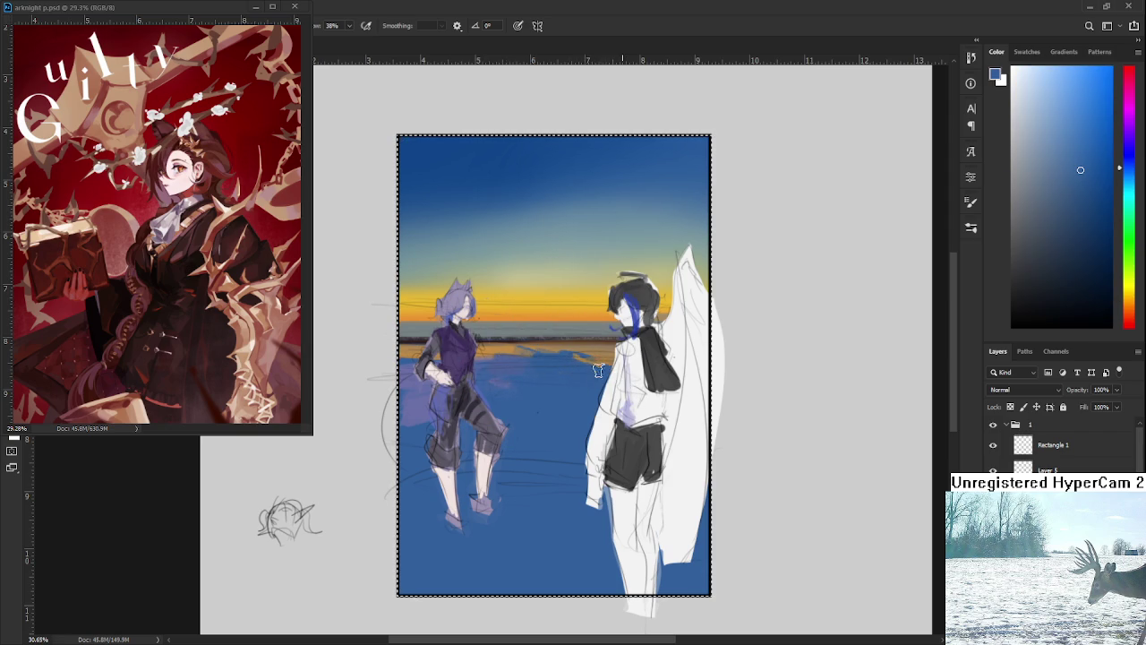
left_click(602, 362, "alt")
left_click(551, 385, "alt")
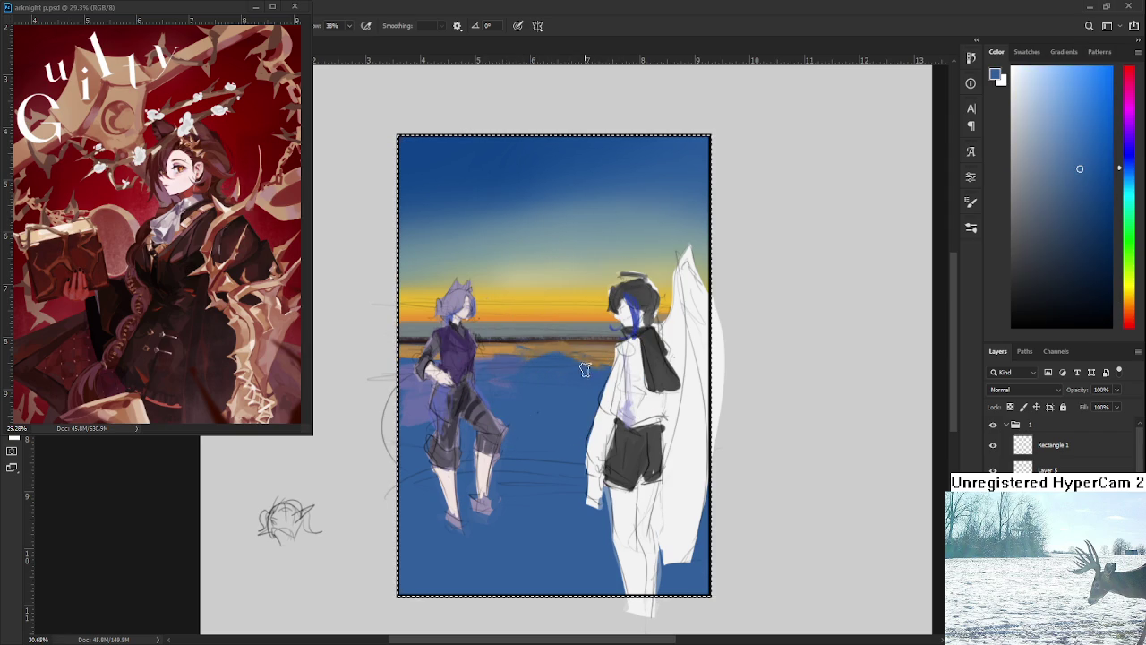
left_click(553, 419, "alt")
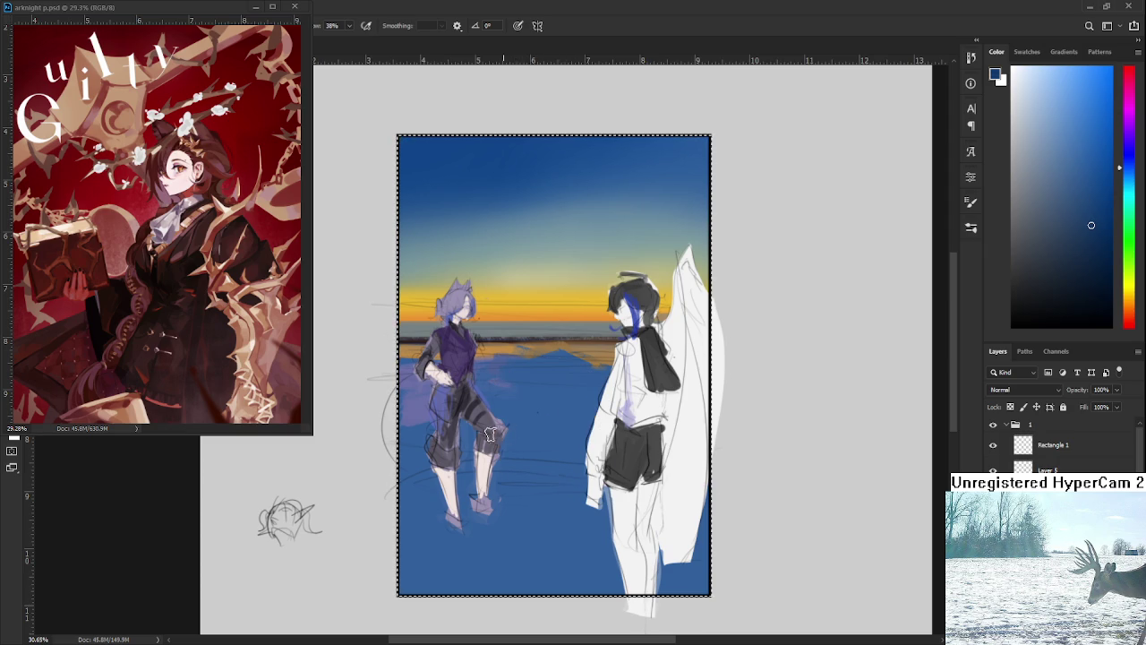
left_click_drag(490, 434, 587, 441)
Paint dark navy strokes along the purple figure's arm.
key("ctrl+d")
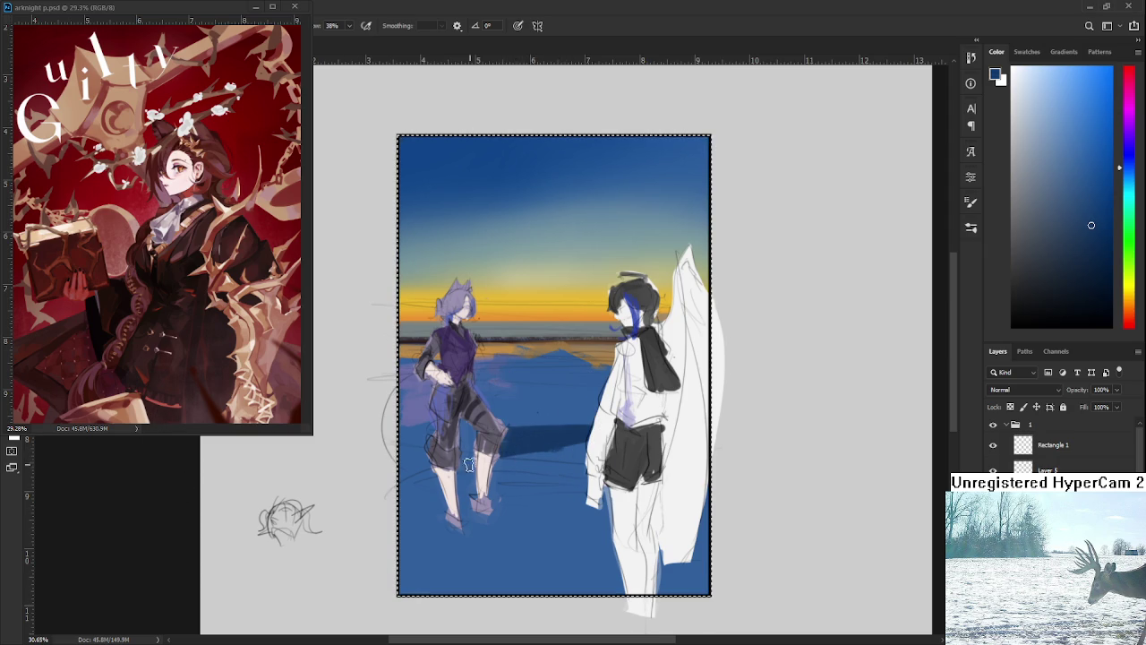
key("ctrl+z")
key("ctrl+z")
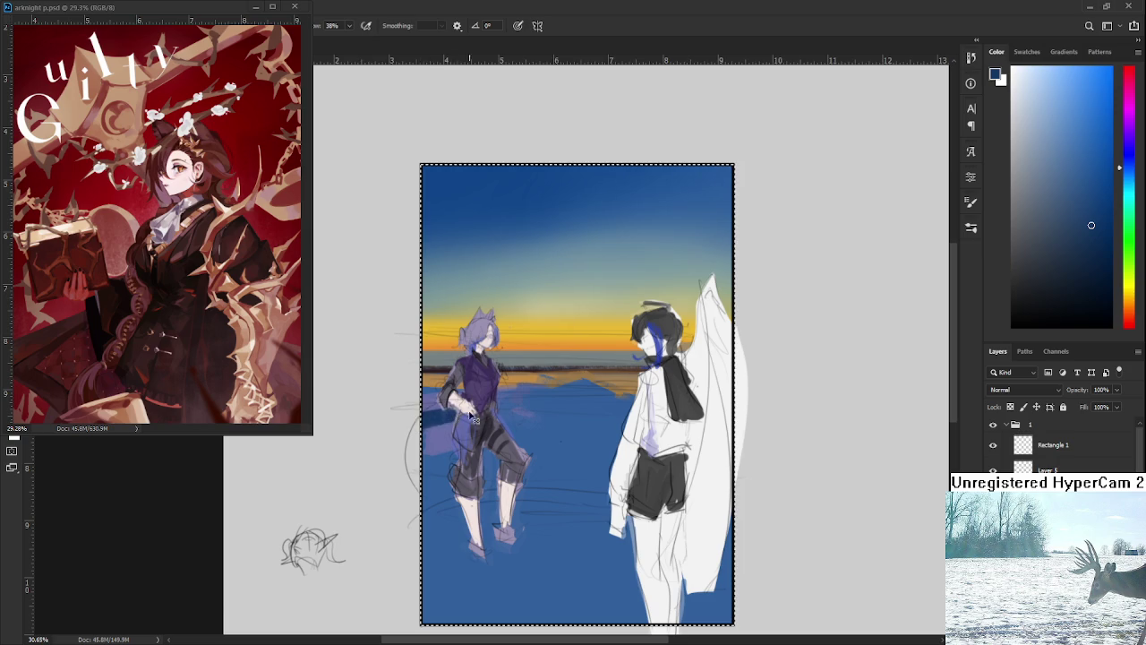
left_click_drag(1092, 225, 1091, 265)
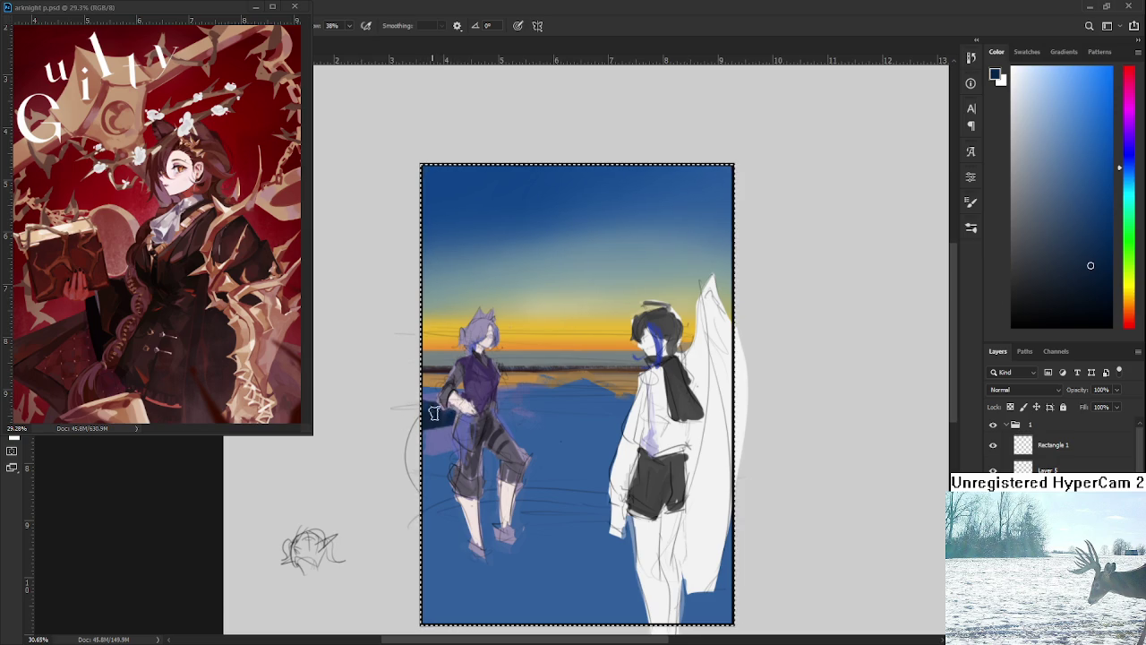
left_click(524, 406, "alt")
left_click(469, 411, "alt")
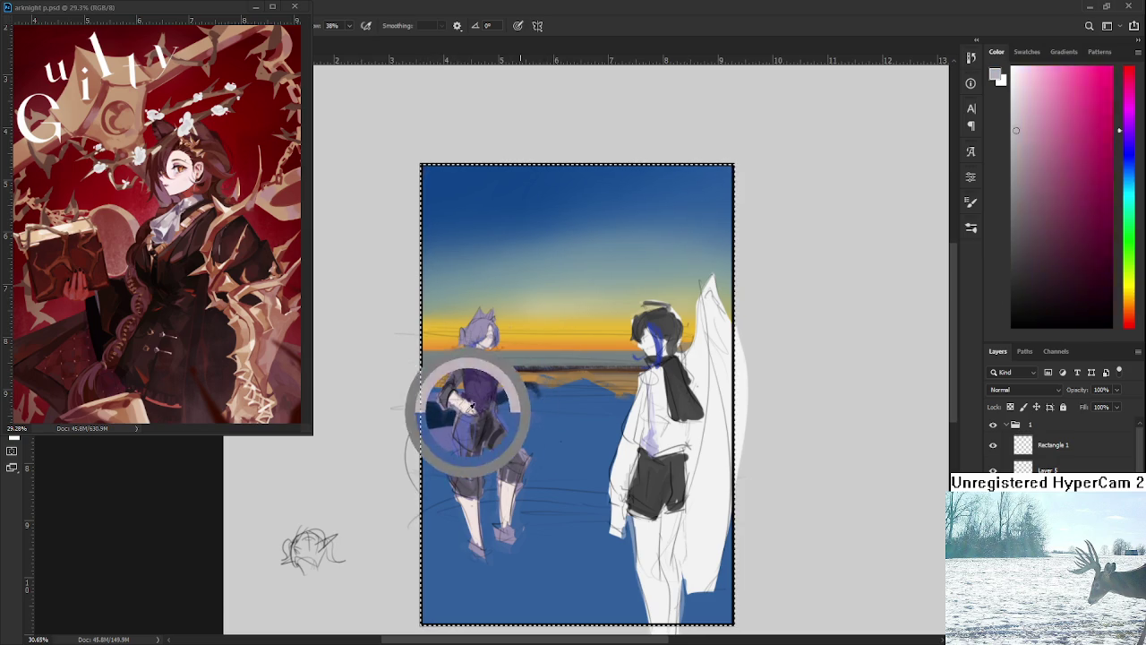
left_click(528, 394, "alt")
left_click_drag(519, 394, 572, 391)
left_click(453, 416, "alt")
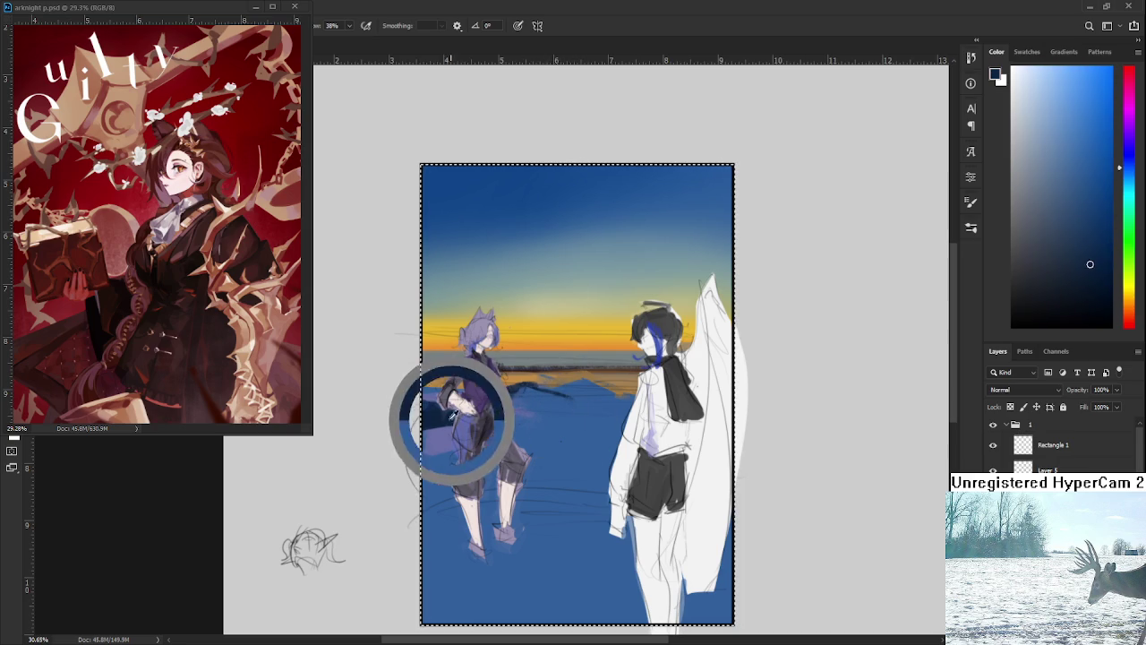
mouse_move(508, 385)
left_mouse_down()
mouse_move(580, 403)
mouse_move(623, 391)
left_mouse_up()
Blend medium blue over the arm stroke, then extend it with a darker blue.
left_click(546, 406, "alt")
left_click(527, 394, "alt")
left_click(598, 414, "alt")
left_click(607, 385, "alt")
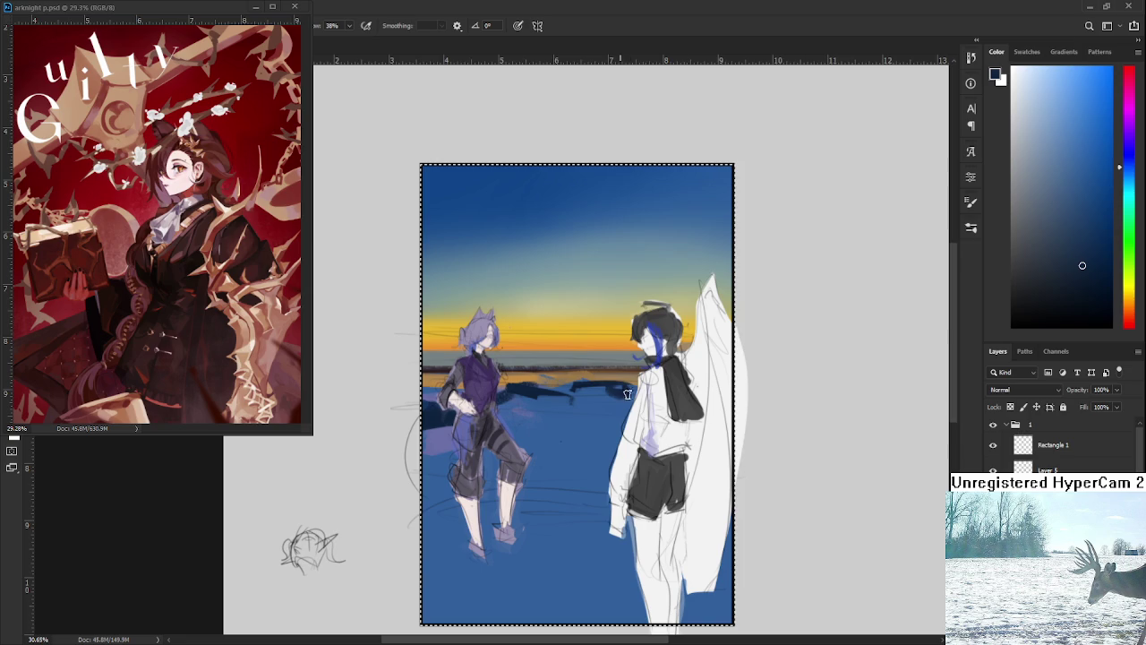
left_click(594, 397, "alt")
left_click(634, 389, "alt")
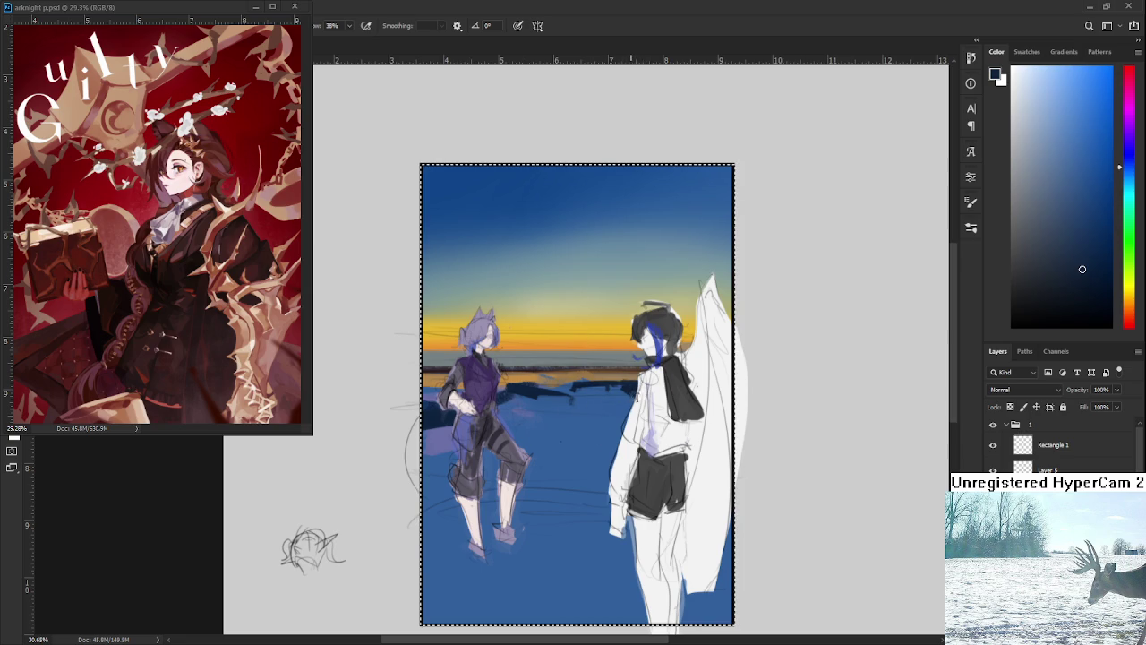
left_click(621, 387, "alt")
left_click_drag(622, 389, 561, 392)
Paint a dark stroke on the sea, then replace it with a shorter dark line.
left_click(576, 390, "alt")
left_click(626, 389, "alt")
scroll(627, 388, "down", 1)
left_click_drag(489, 358, 598, 392)
key("ctrl+z")
left_click(551, 405, "alt")
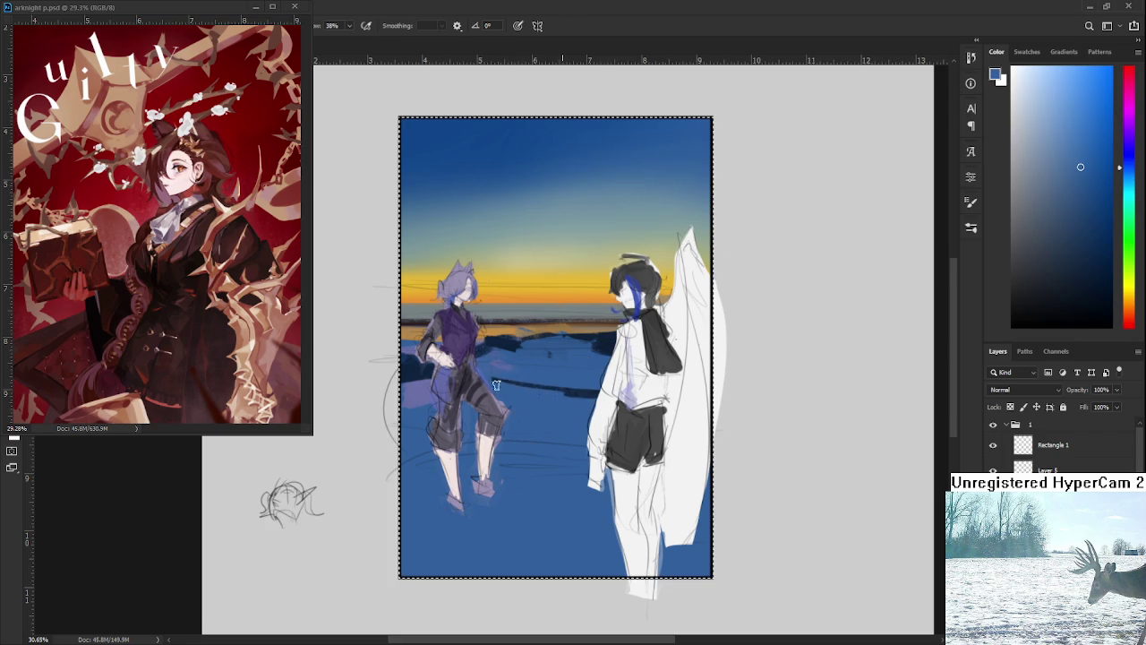
Sample a darker blue and paint dark blue strokes across the sea.
left_click(585, 397, "alt")
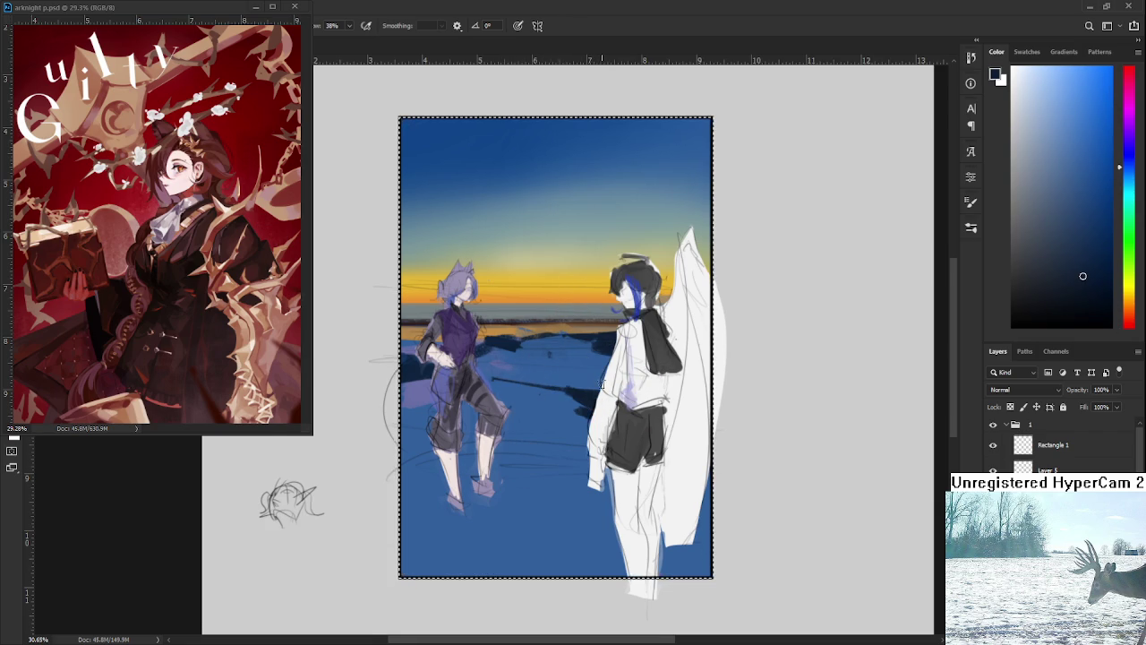
scroll(602, 416, "down", 2, "alt")
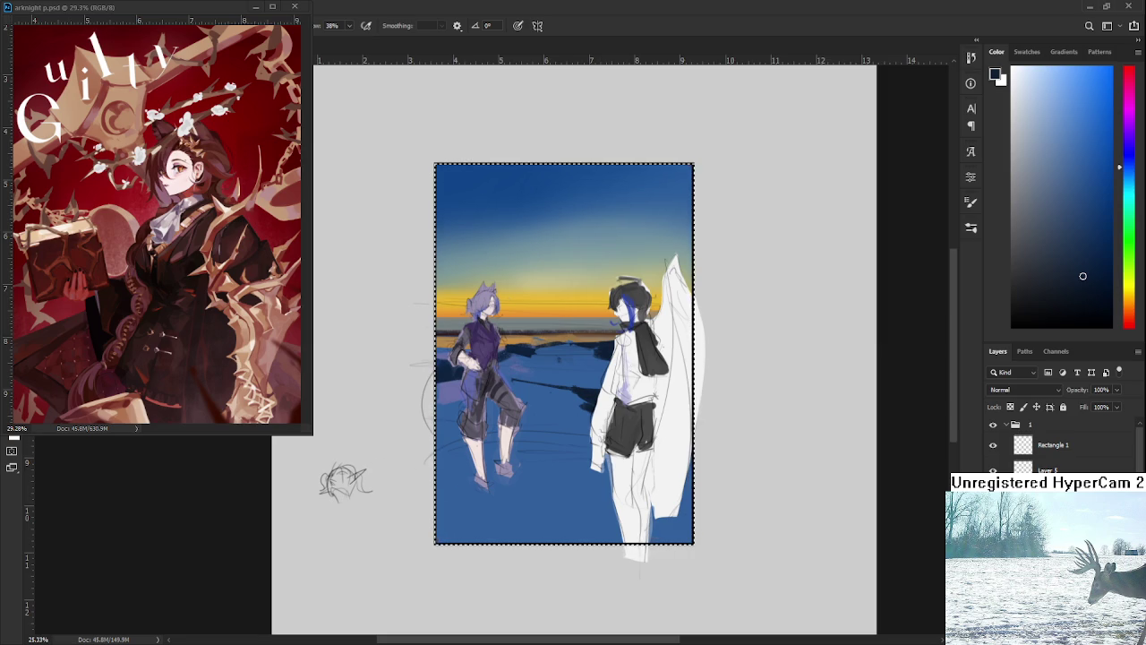
key("ctrl+d")
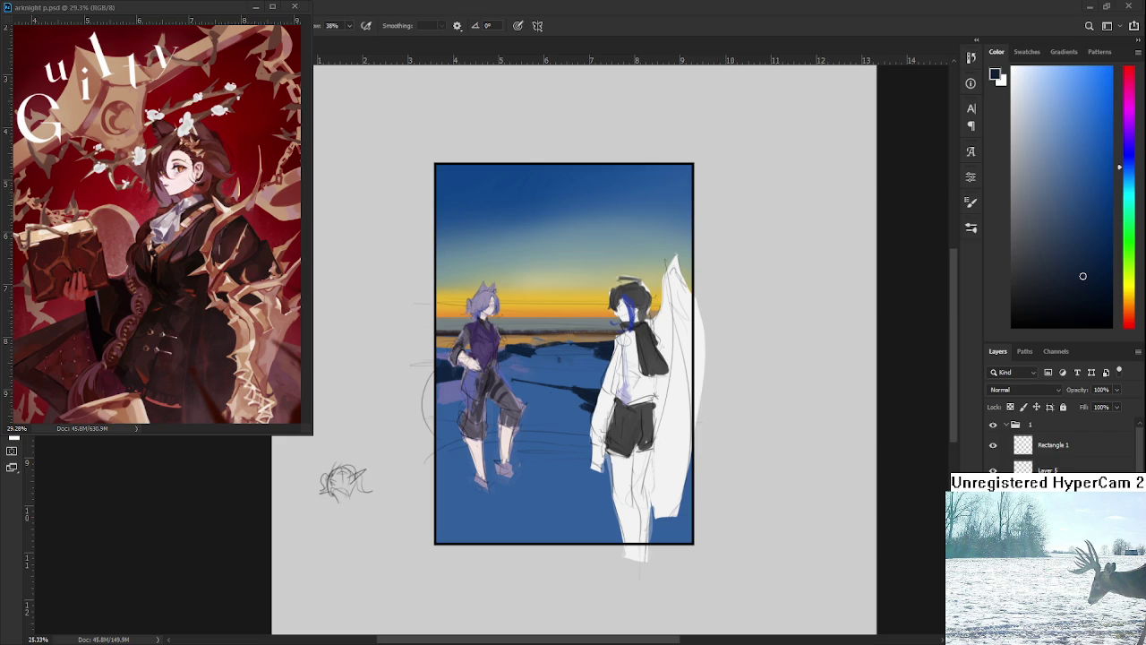
left_click(1023, 444, "ctrl")
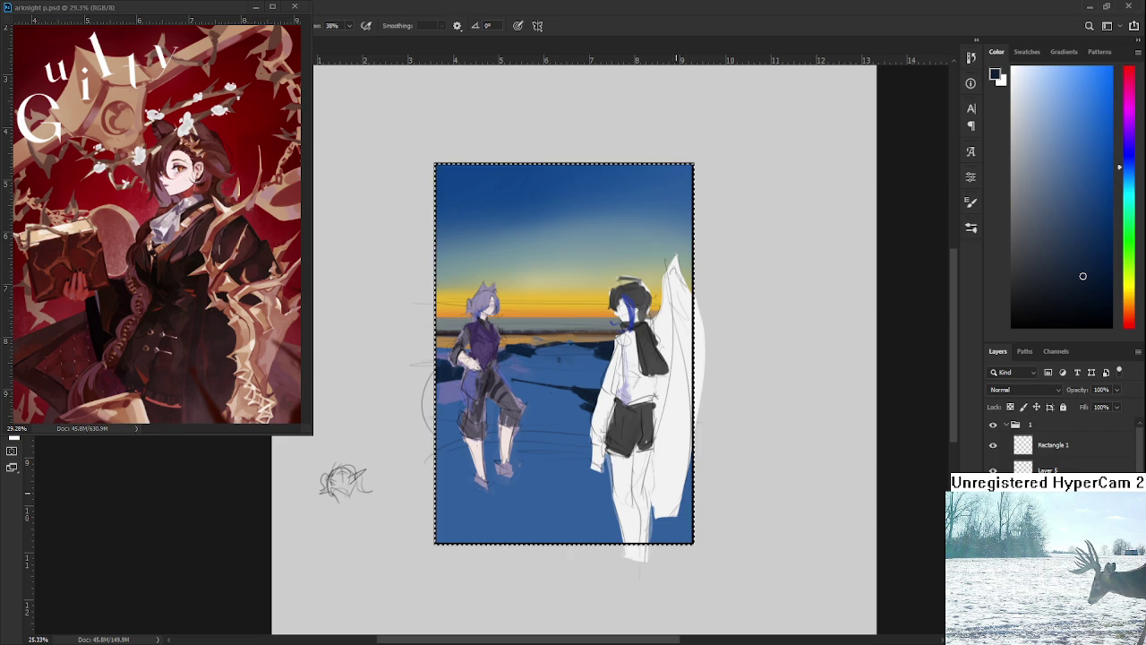
mouse_move(555, 379)
left_mouse_down()
mouse_move(612, 387)
mouse_move(593, 384)
mouse_move(618, 367)
mouse_move(495, 385)
left_mouse_up()
Paint a dark shadow stroke across the water, redoing it slightly higher.
left_click(600, 387, "alt")
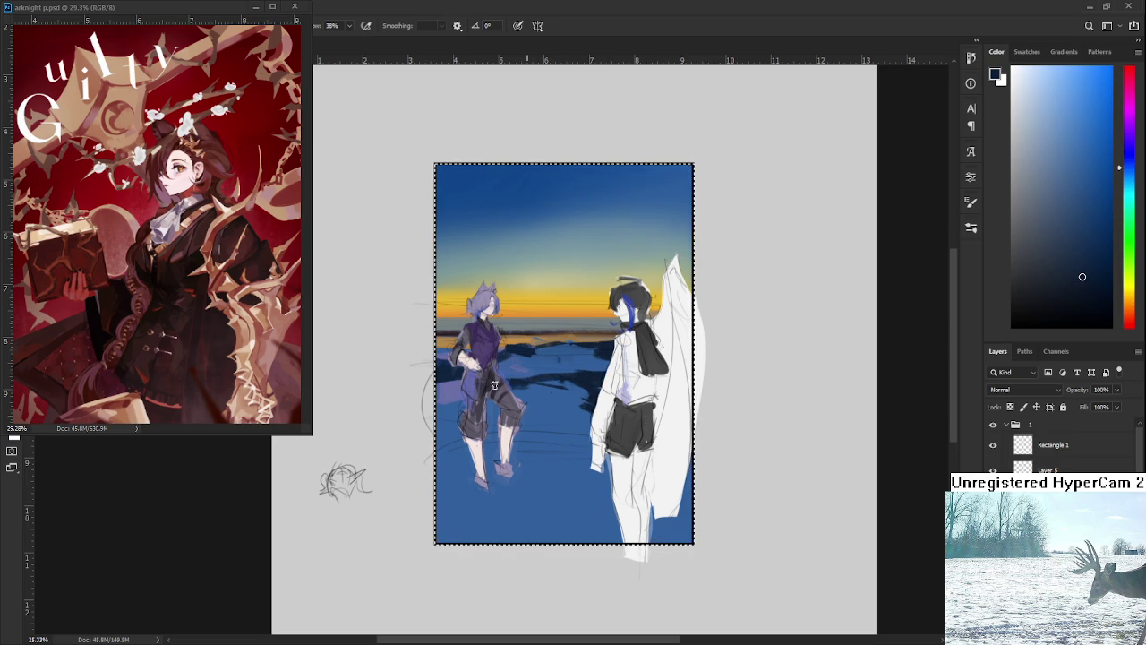
left_click(539, 385, "alt")
left_click(599, 385, "alt")
left_click(594, 375, "alt")
mouse_move(648, 431)
left_mouse_down()
mouse_move(662, 403)
mouse_move(530, 405)
left_mouse_up()
left_click_drag(489, 405, 460, 428)
key("ctrl+z")
left_click_drag(543, 399, 614, 394)
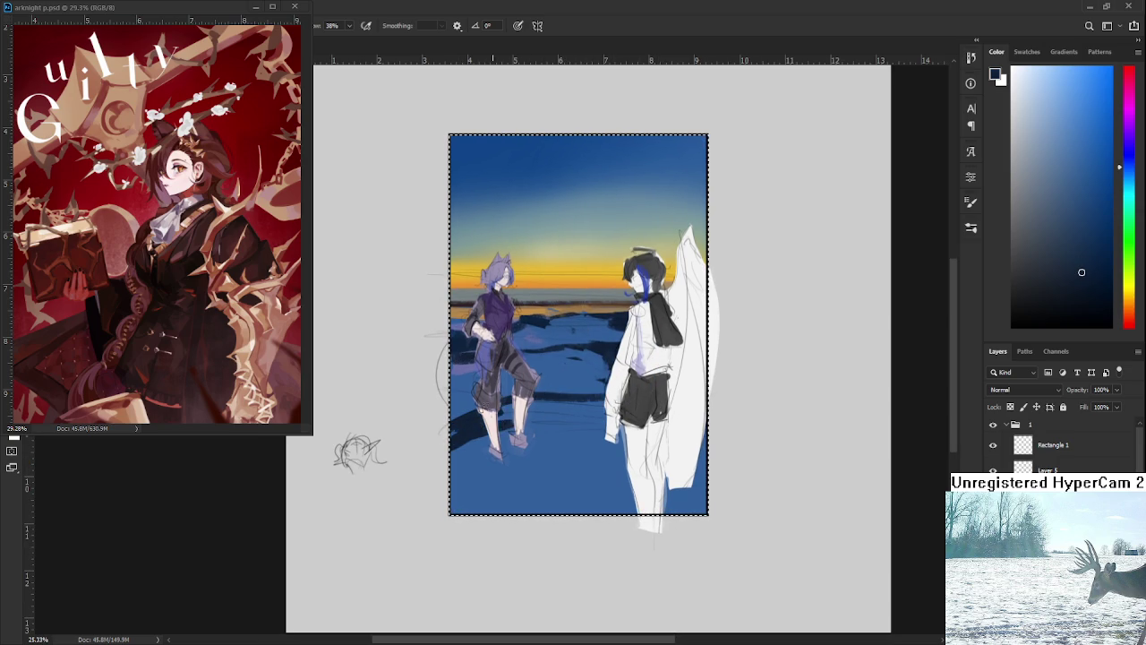
Paint a dark navy shadow streak across the water between the figures.
left_click(506, 429, "alt")
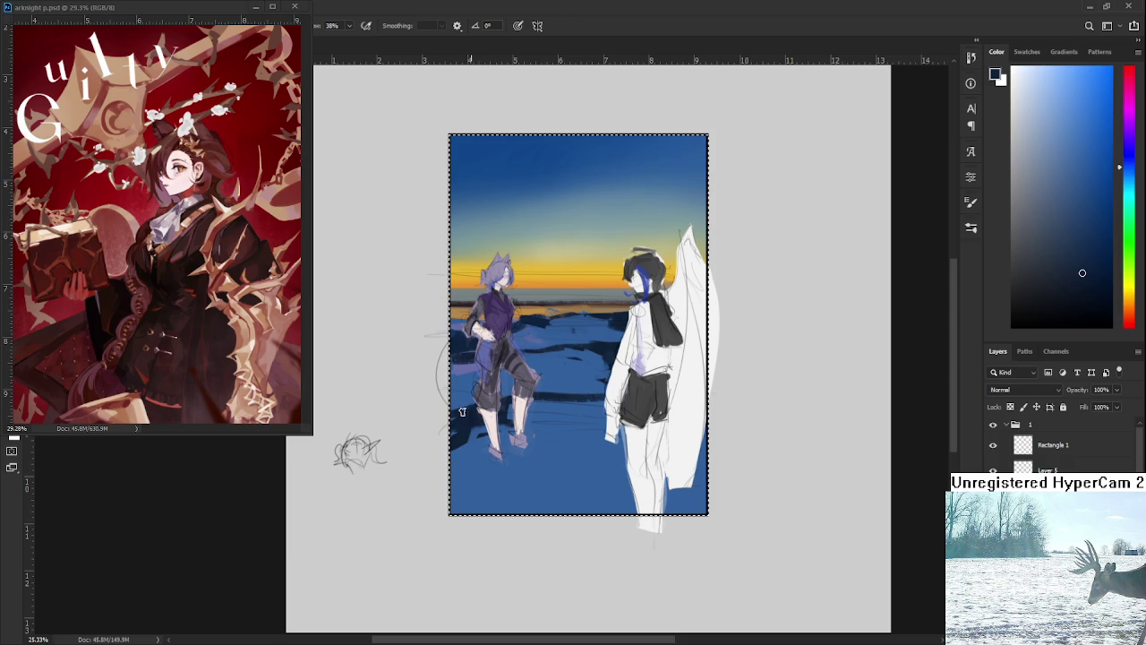
left_click_drag(529, 401, 607, 406)
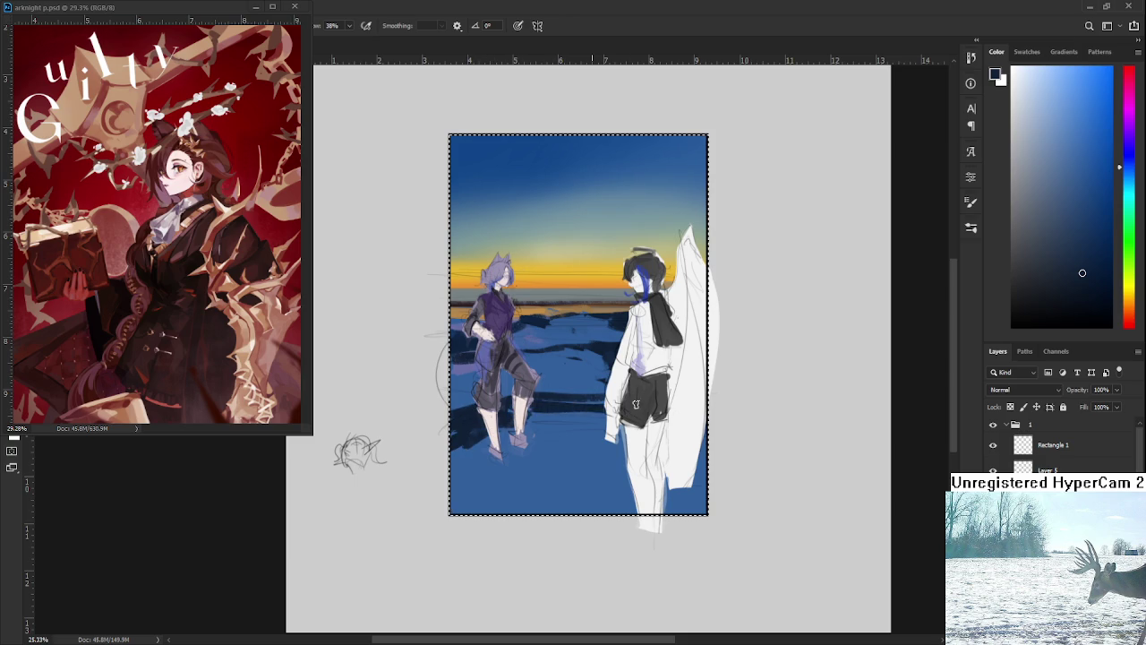
left_click(582, 402, "alt")
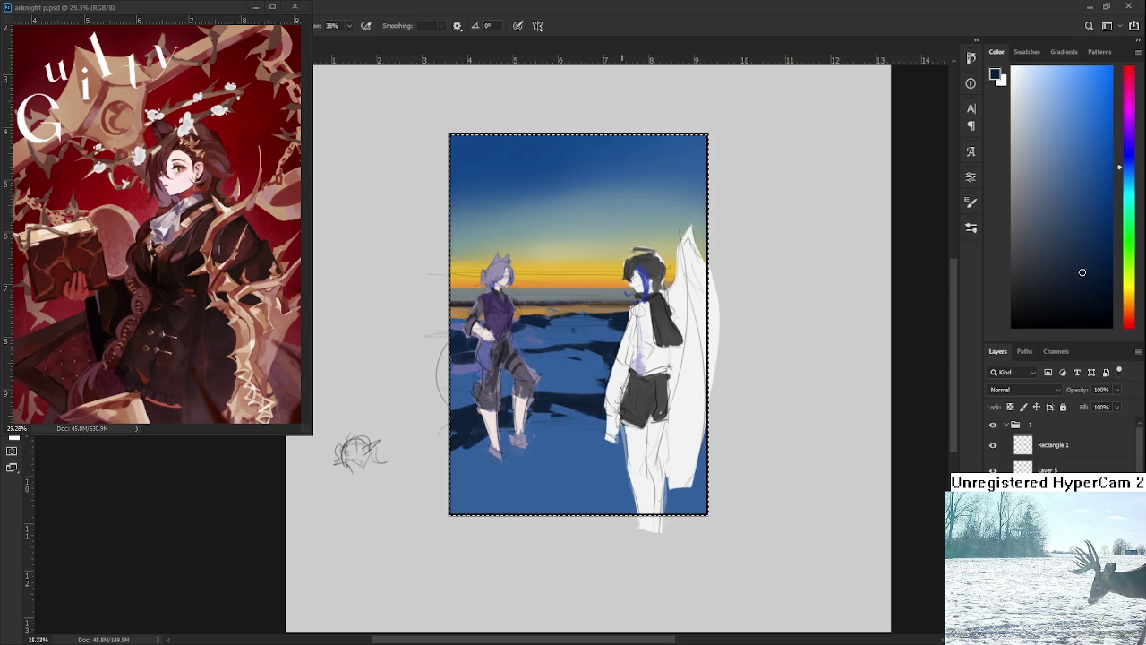
left_click(576, 374, "alt")
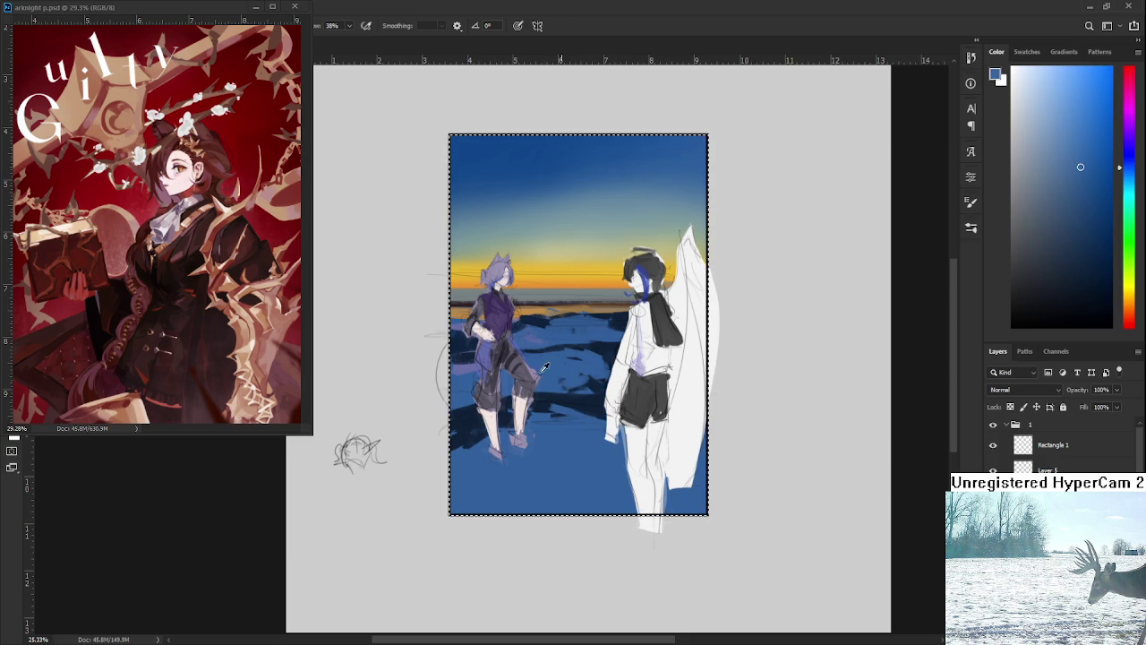
left_click(468, 362, "alt")
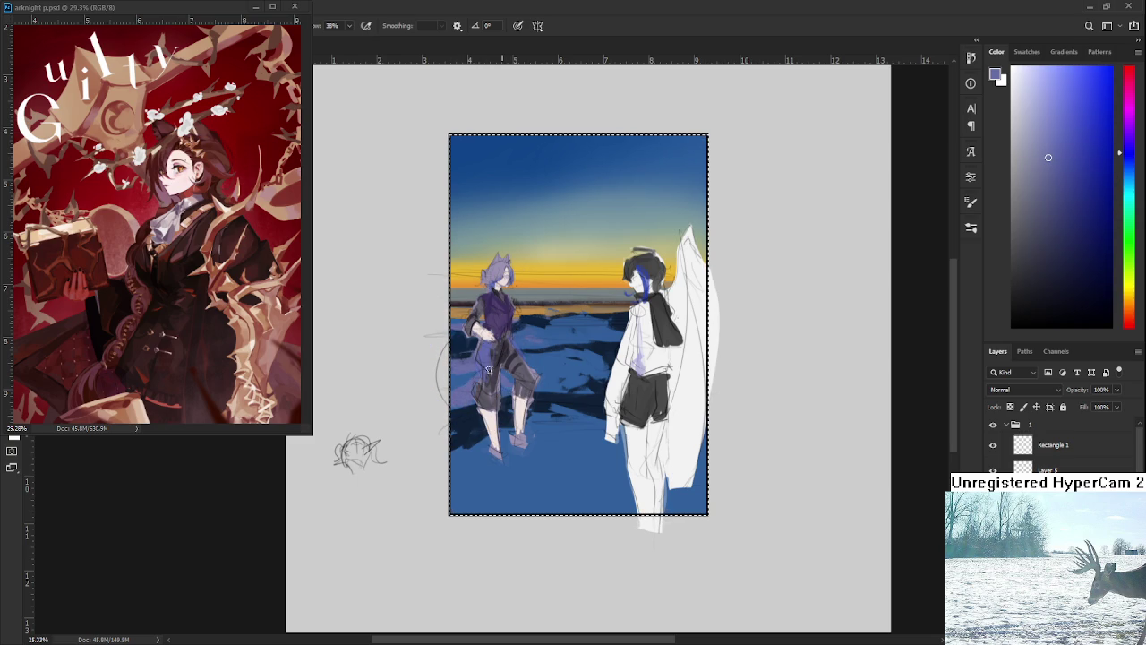
Add dark shading marks on the left figure's legs.
left_click(550, 394, "alt")
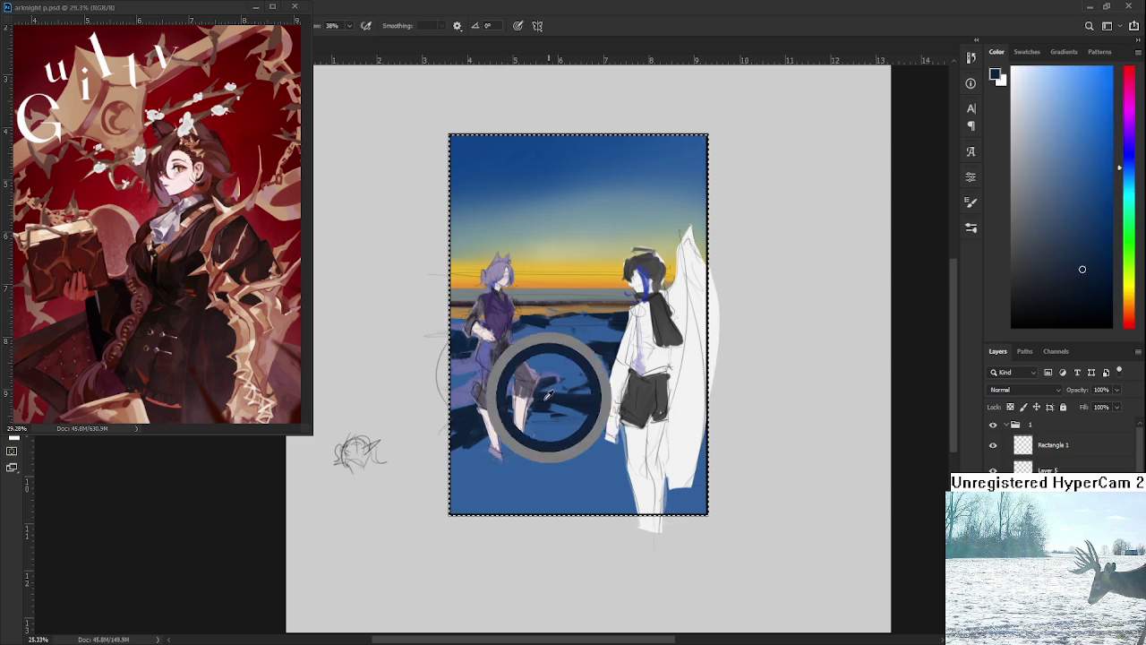
left_click(560, 378, "alt")
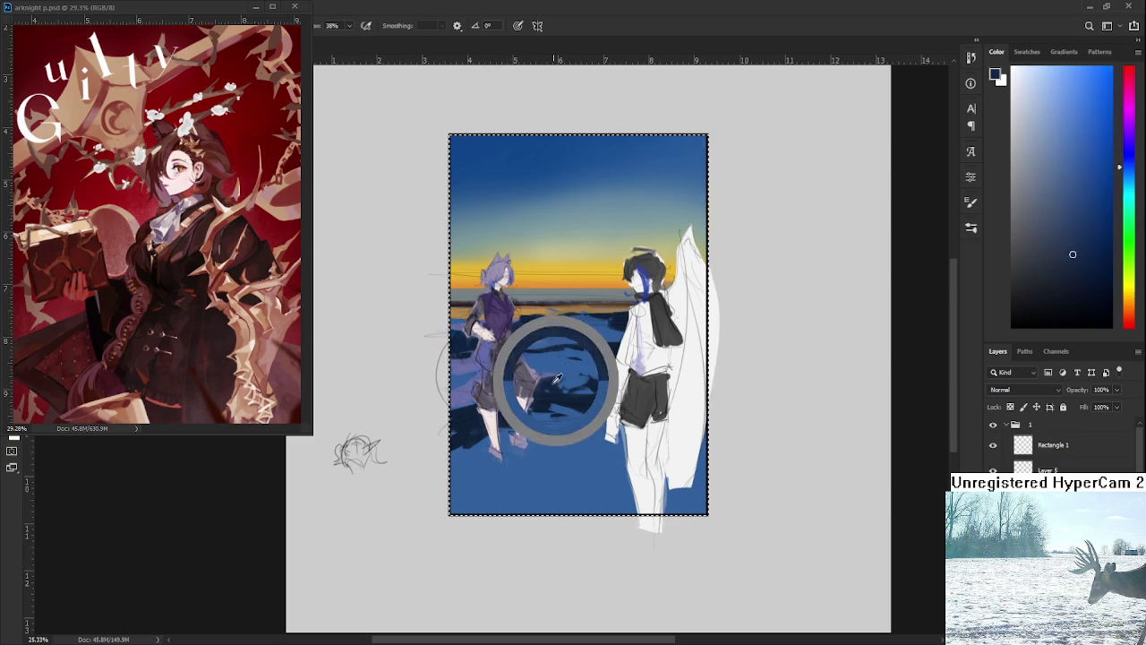
left_click(469, 381, "alt")
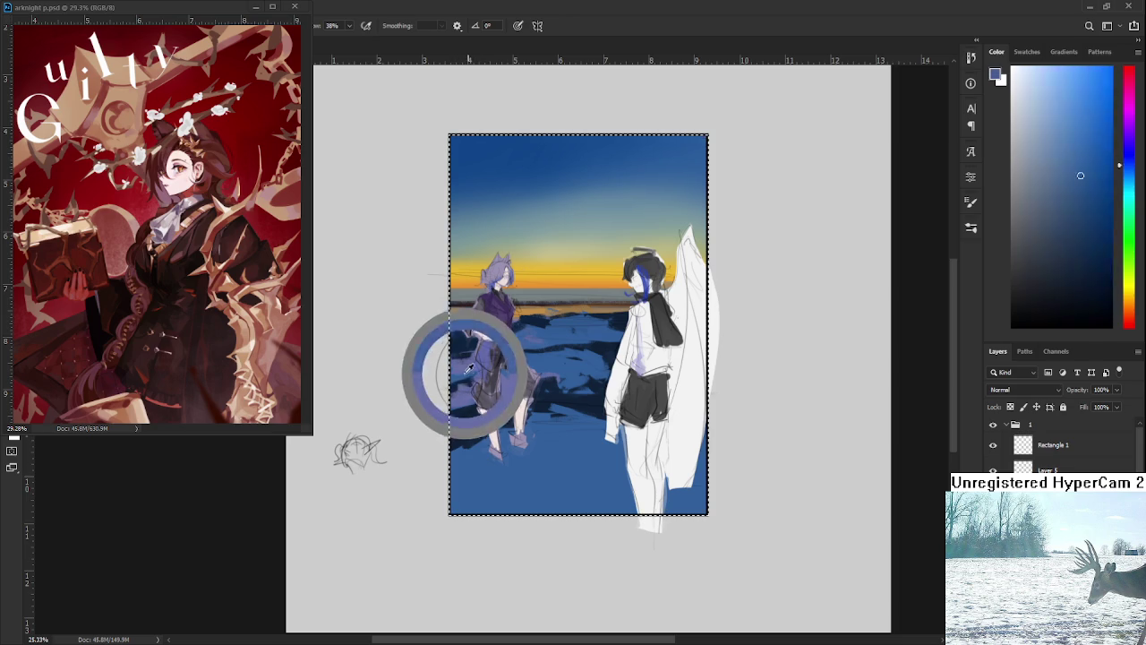
left_click(463, 380, "alt")
left_click_drag(462, 385, 470, 376)
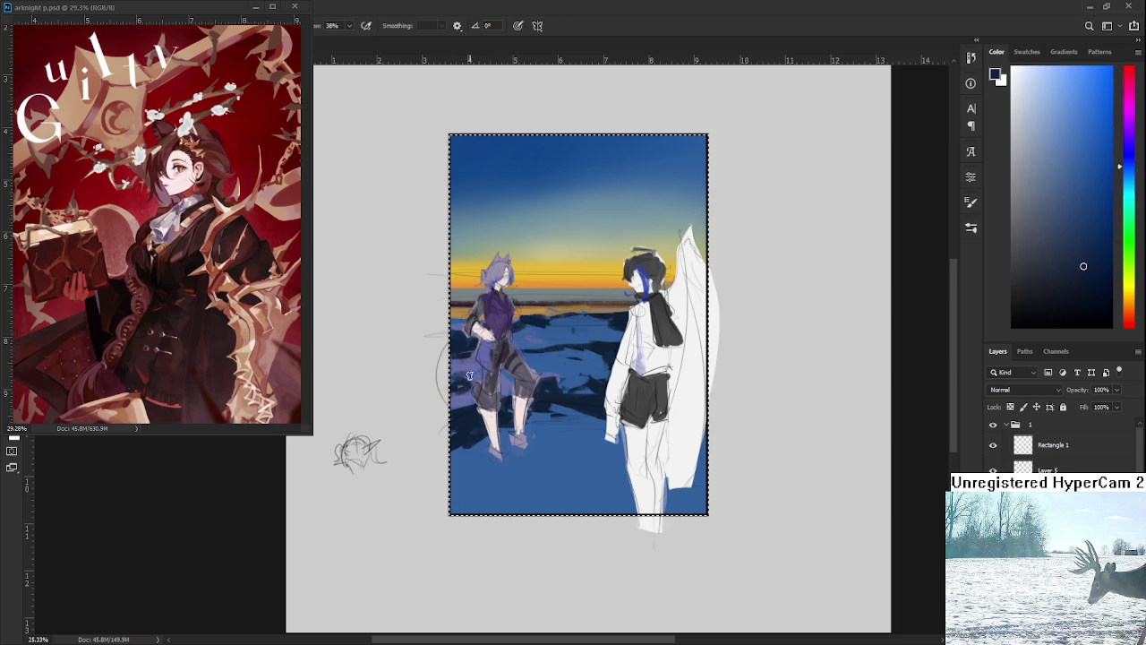
left_click(543, 367, "alt")
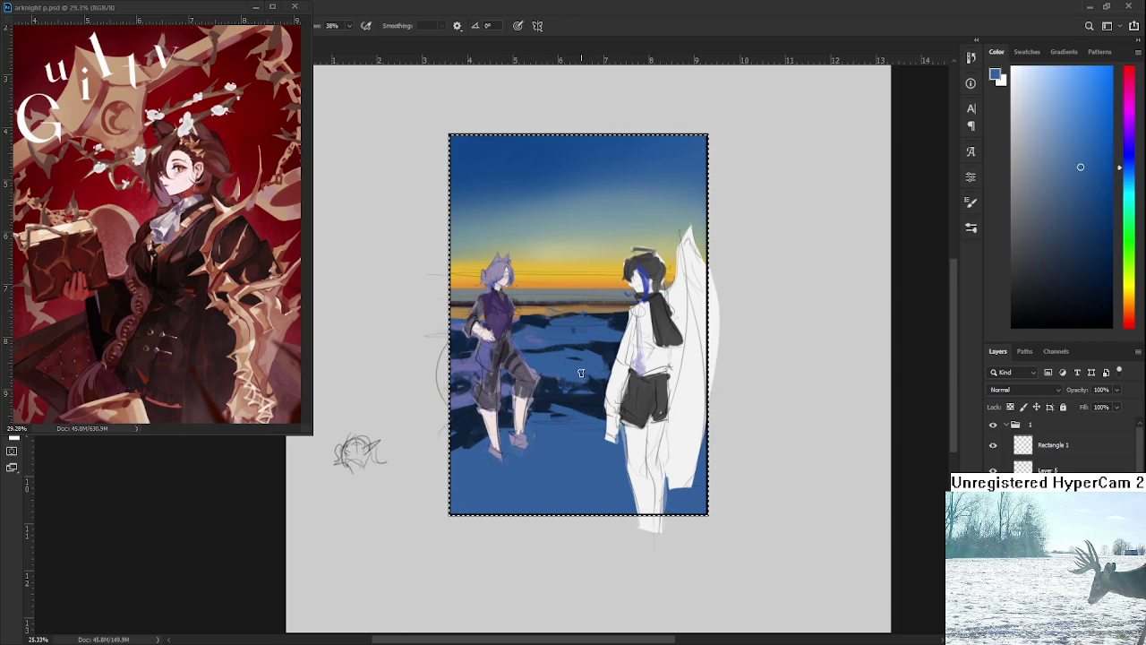
left_click(614, 289, "alt")
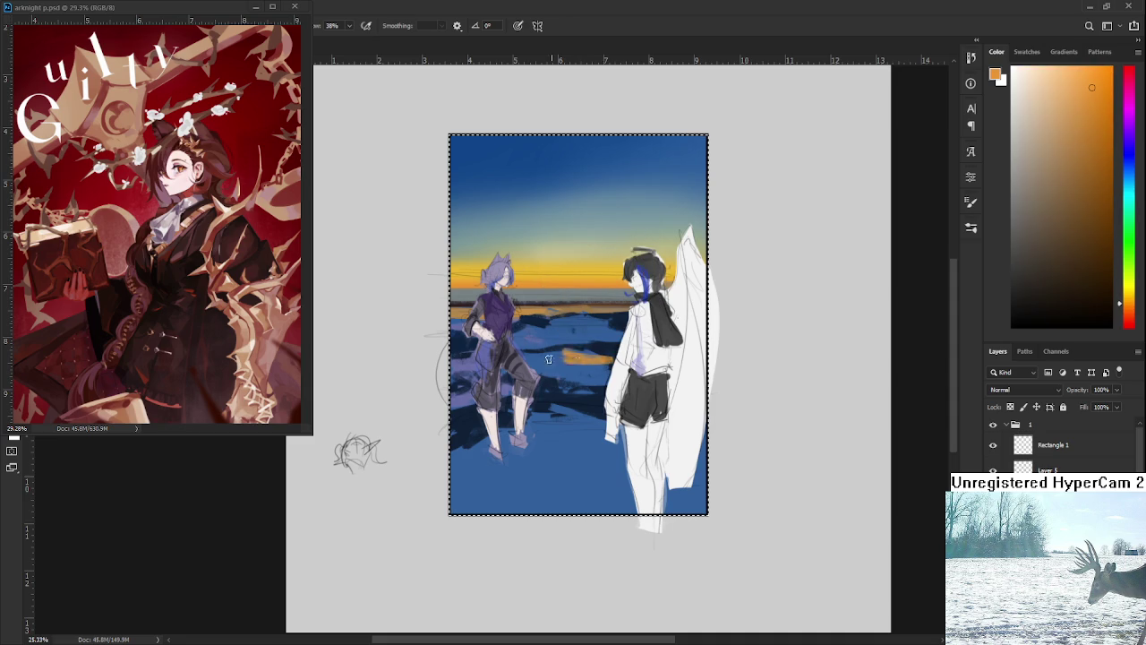
Paint an orange sunset reflection across the water and sample tan-orange shades.
left_click_drag(574, 351, 555, 361)
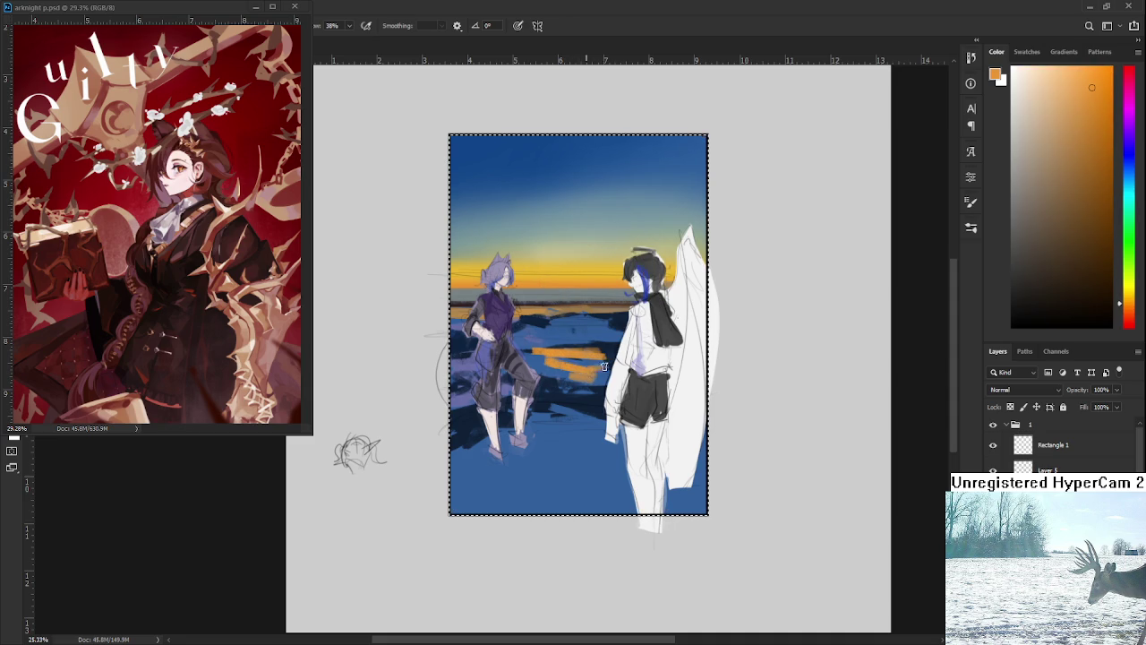
left_click(546, 367, "alt")
left_click(596, 363, "alt")
left_click(543, 367, "alt")
left_click(582, 359, "alt")
left_click(593, 322, "alt")
left_click(545, 342, "alt")
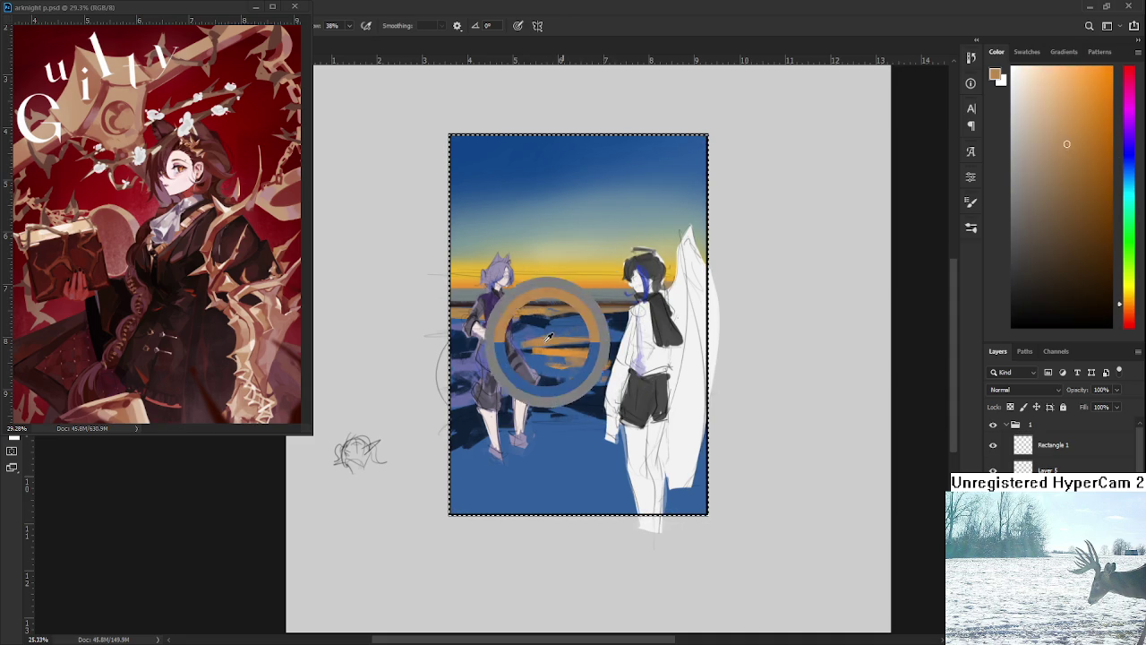
left_click(612, 334, "alt")
left_click(586, 333, "alt")
left_click(591, 333, "alt")
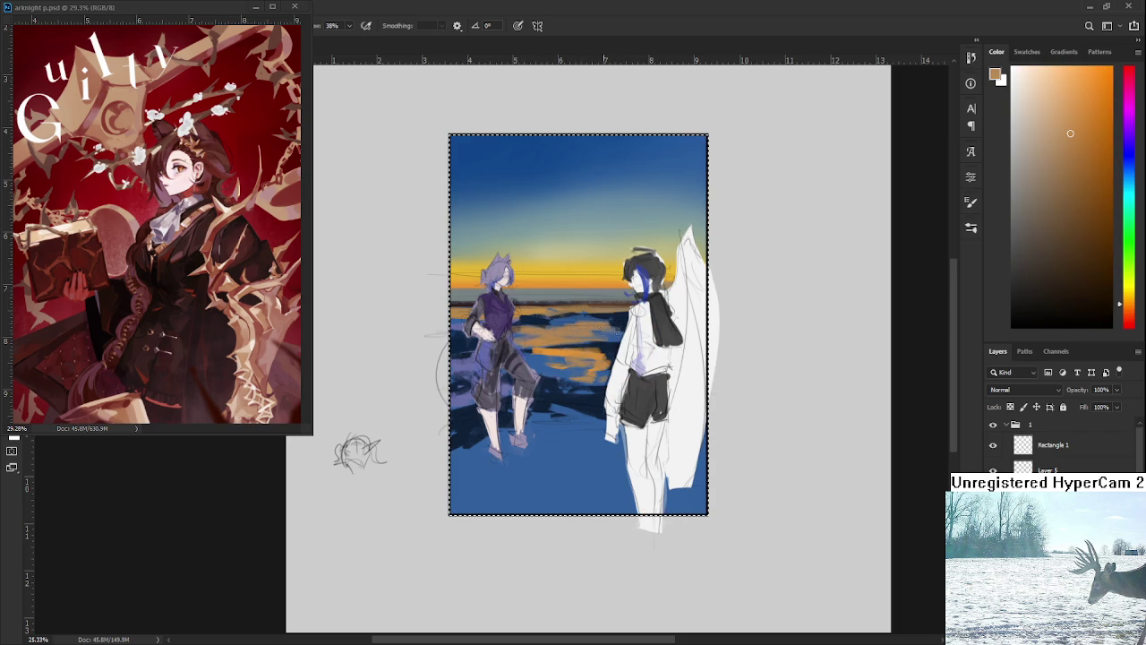
Sample dark blue and brown, then shift the colour hue from orange toward red.
left_click(606, 351, "alt")
left_click(613, 357, "alt")
left_click(607, 360, "alt")
left_click(615, 338, "alt")
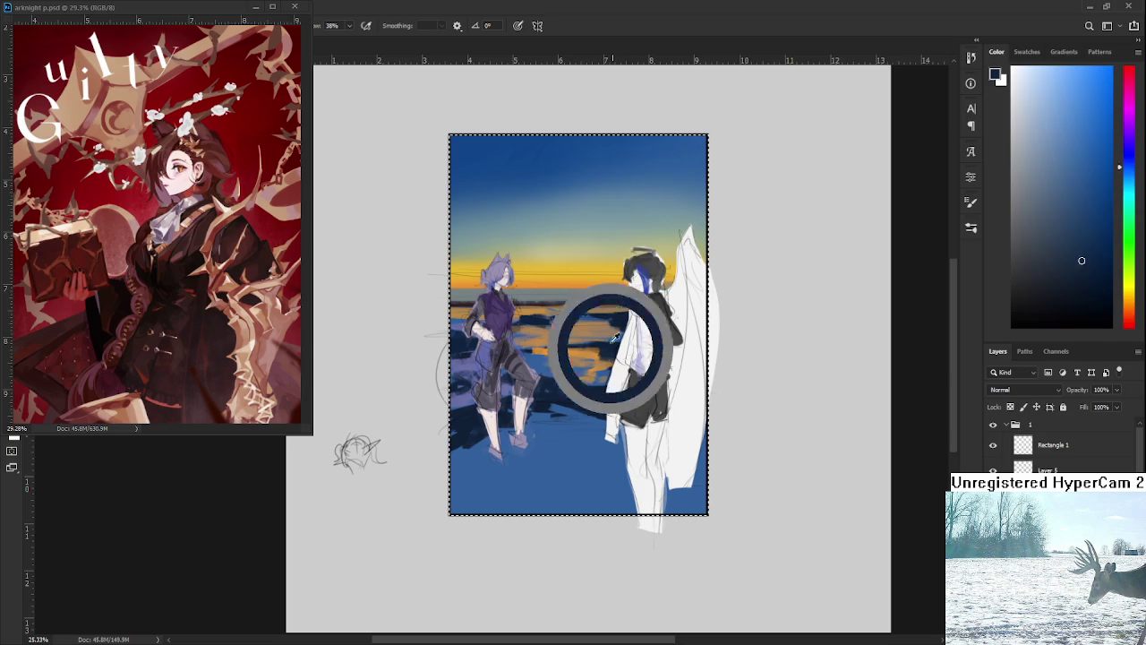
left_click_drag(614, 339, 626, 302)
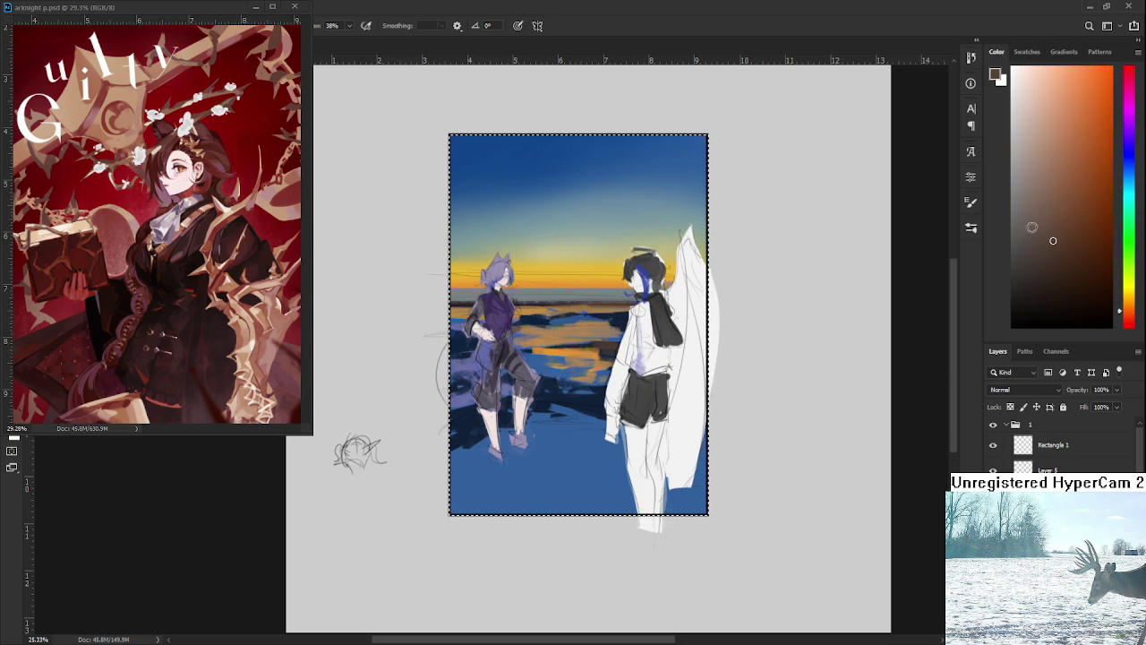
left_click_drag(1129, 311, 1128, 316)
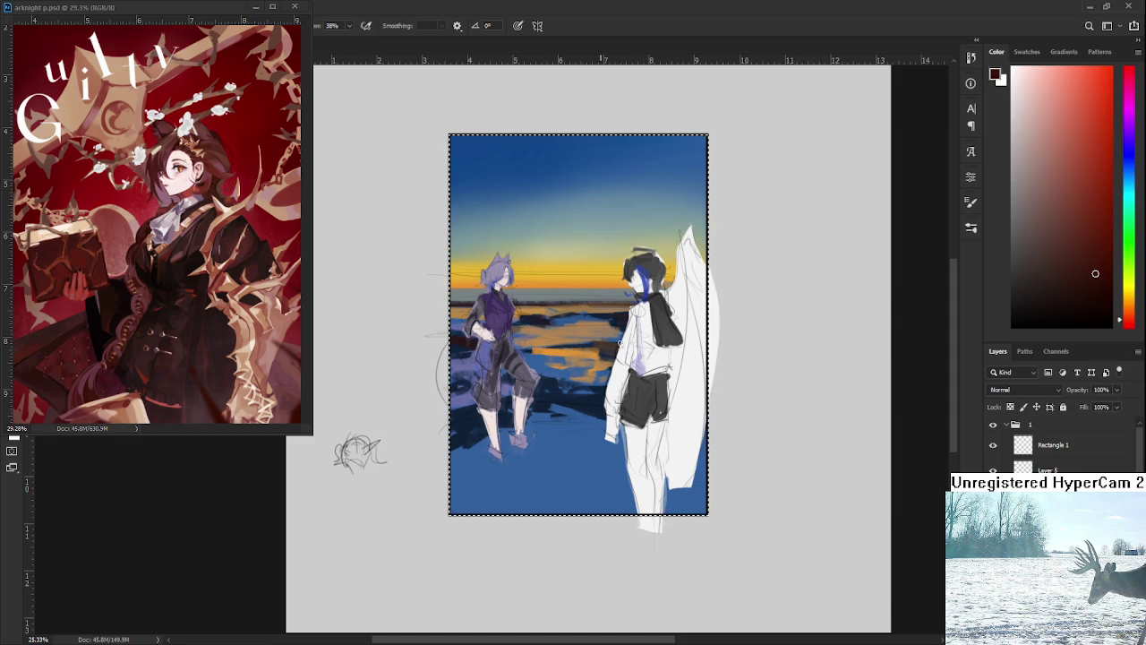
Brush greyish-blue light strokes around the left figure's feet.
left_click(527, 427, "alt")
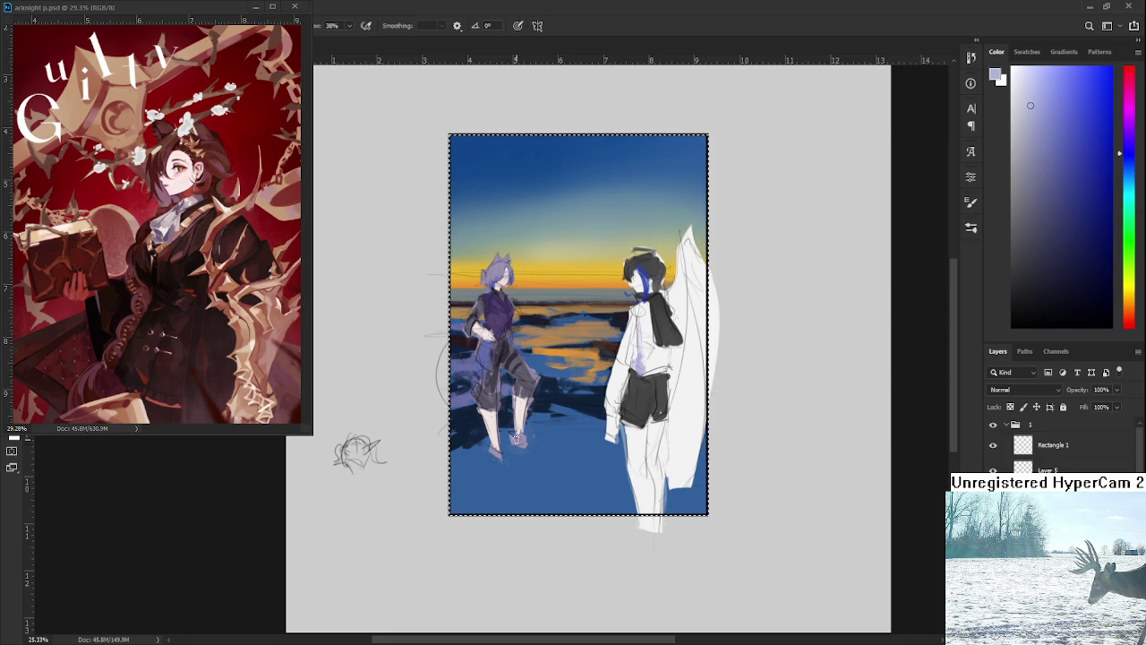
left_click_drag(554, 423, 519, 435)
left_click_drag(543, 454, 514, 462)
mouse_move(564, 419)
left_mouse_down()
mouse_move(484, 461)
mouse_move(470, 447)
left_mouse_up()
left_click(541, 418, "alt")
left_click_drag(541, 418, 474, 456)
left_click_drag(591, 416, 539, 435)
Add faint light curved strokes on the ground between the figures' feet.
left_click(608, 431, "alt")
left_click(584, 410, "alt")
mouse_move(643, 412)
left_mouse_down()
mouse_move(565, 437)
mouse_move(588, 433)
mouse_move(545, 431)
left_mouse_up()
left_click(591, 405, "alt")
left_click(573, 407, "alt")
mouse_move(625, 469)
left_mouse_down()
mouse_move(554, 427)
mouse_move(593, 480)
left_mouse_up()
left_click(538, 486, "alt")
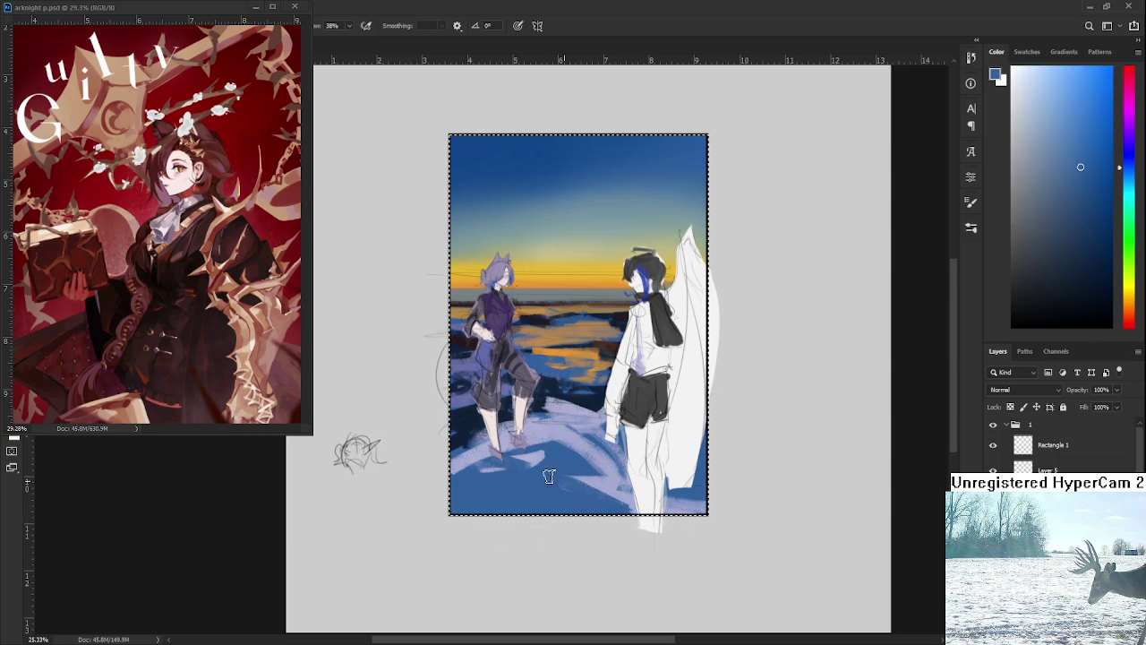
Paint a dark brown patch along the bottom of the canvas.
left_click(605, 333, "alt")
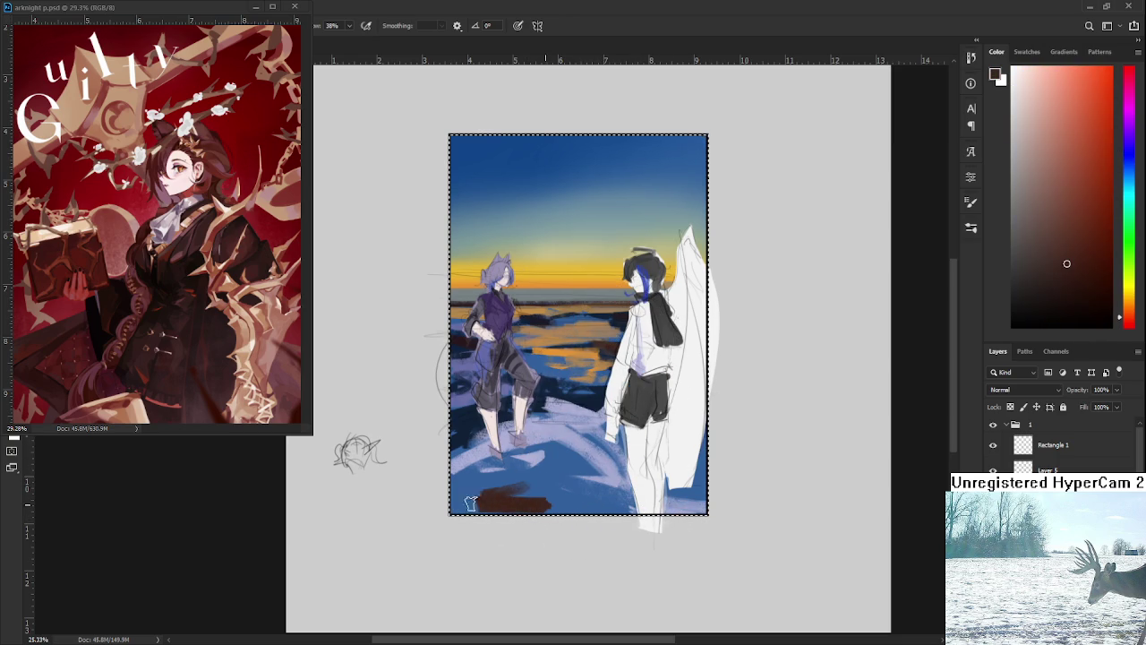
left_click_drag(490, 494, 541, 468)
key("ctrl+z")
left_click(1092, 280)
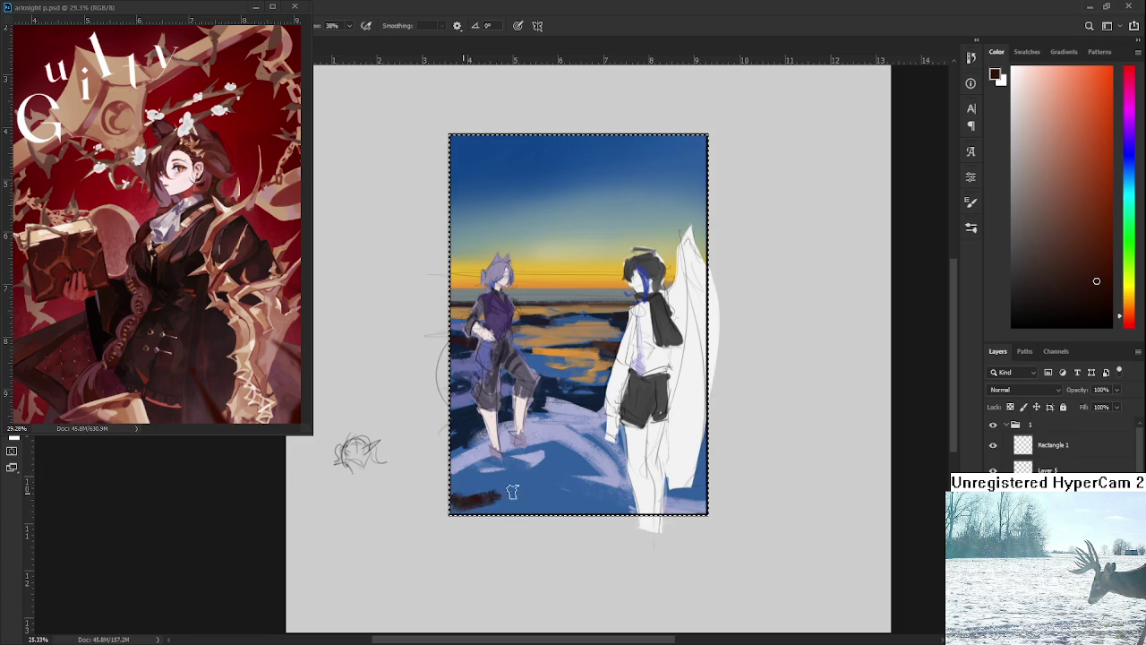
mouse_move(466, 479)
left_mouse_down()
mouse_move(546, 462)
mouse_move(541, 453)
mouse_move(566, 466)
left_mouse_up()
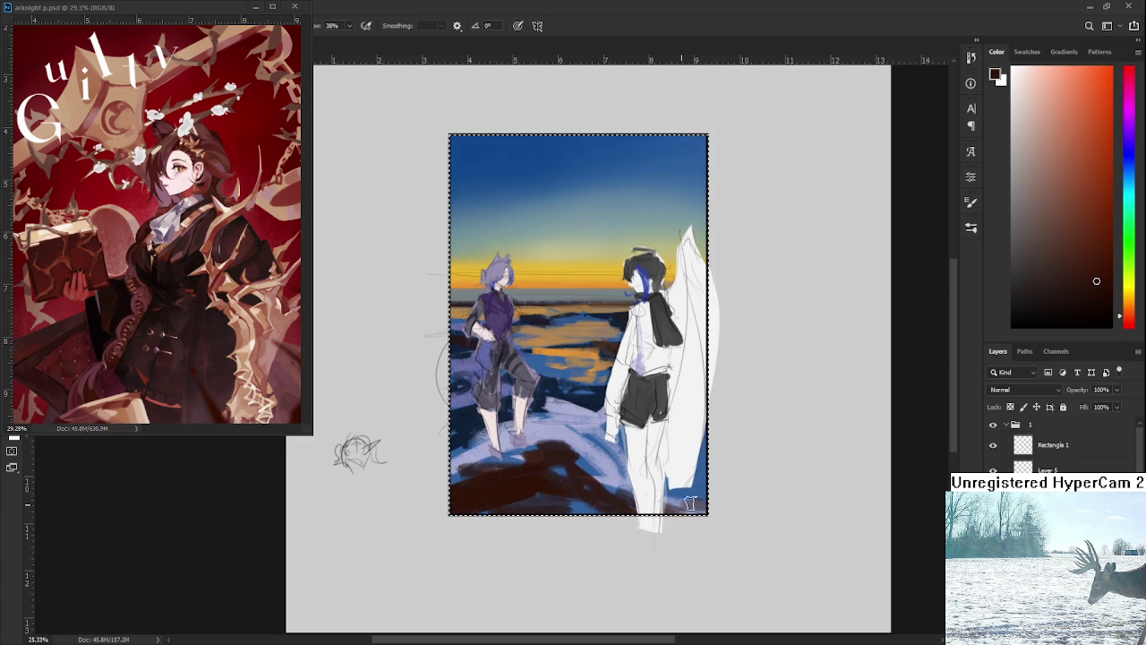
Brush lavender strokes over the lower-left ground, then repaint it darker brown.
left_click(582, 421, "alt")
left_click_drag(644, 403, 537, 475)
mouse_move(601, 444)
left_mouse_down()
mouse_move(528, 483)
mouse_move(461, 475)
mouse_move(626, 448)
left_mouse_up()
left_click(501, 488, "alt")
left_click(574, 447, "alt")
left_click_drag(466, 470, 594, 489)
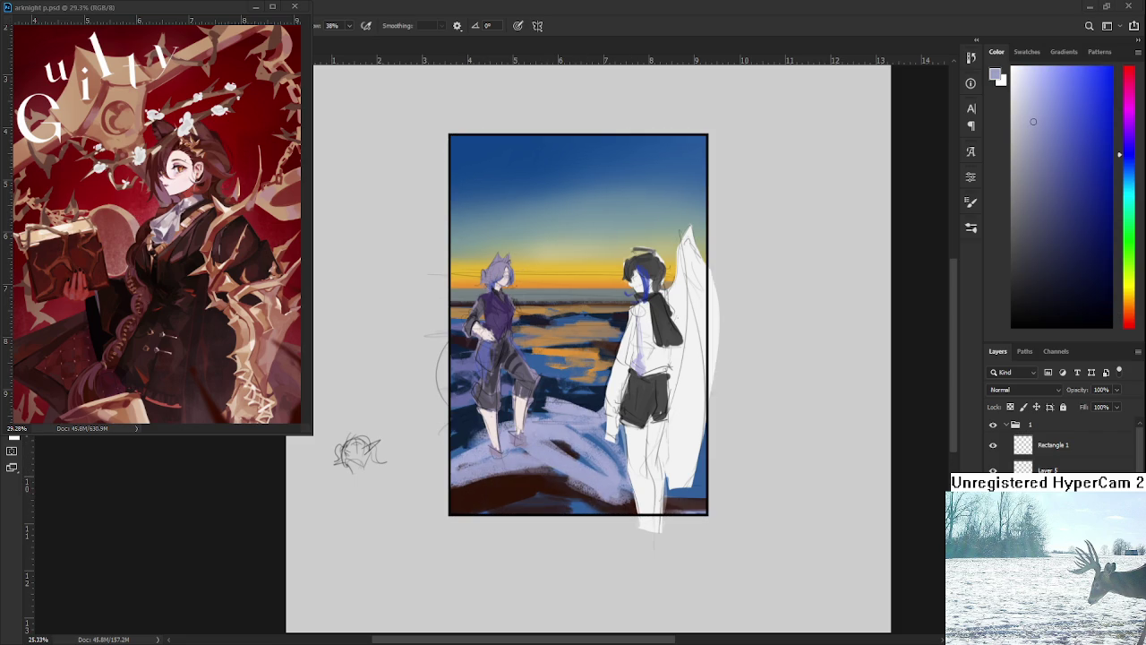
Sample brown and lavender, then paint dark strokes at the bottom-left.
left_click(514, 482, "alt")
left_click(487, 465, "alt")
left_click(489, 460, "alt")
left_click(466, 455, "alt")
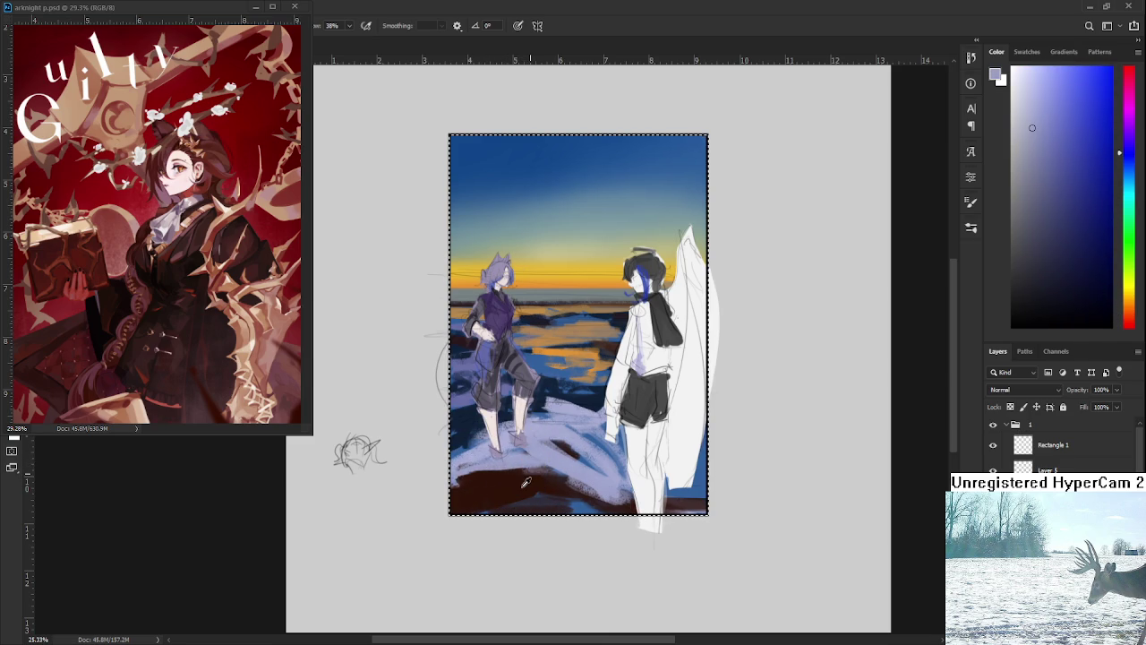
left_click(473, 492, "alt")
left_click_drag(461, 467, 560, 469)
Paint dark red-brown into the lower-middle ground and deselect.
left_click(537, 461, "alt")
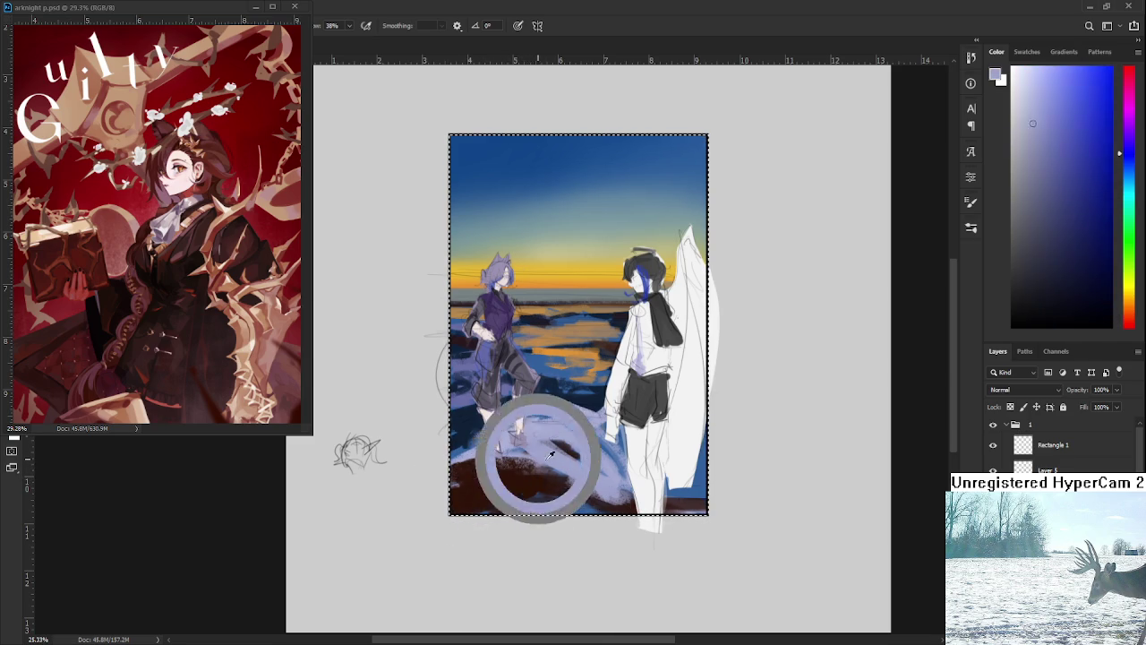
left_click(537, 477, "alt")
left_click(555, 481, "alt")
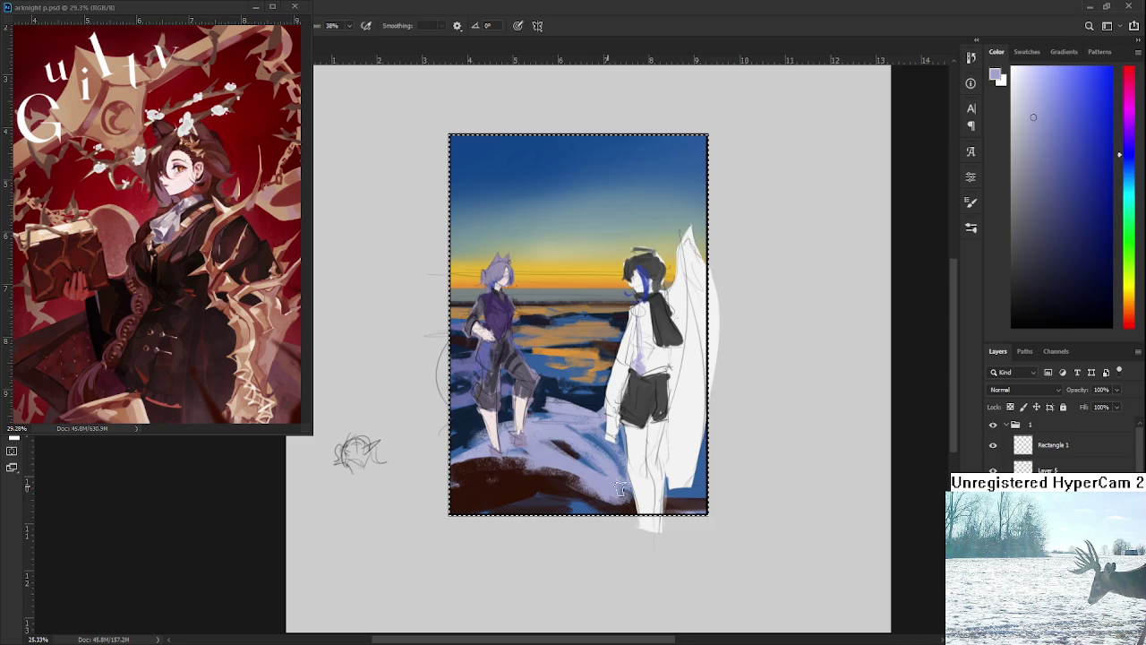
left_click(615, 476, "alt")
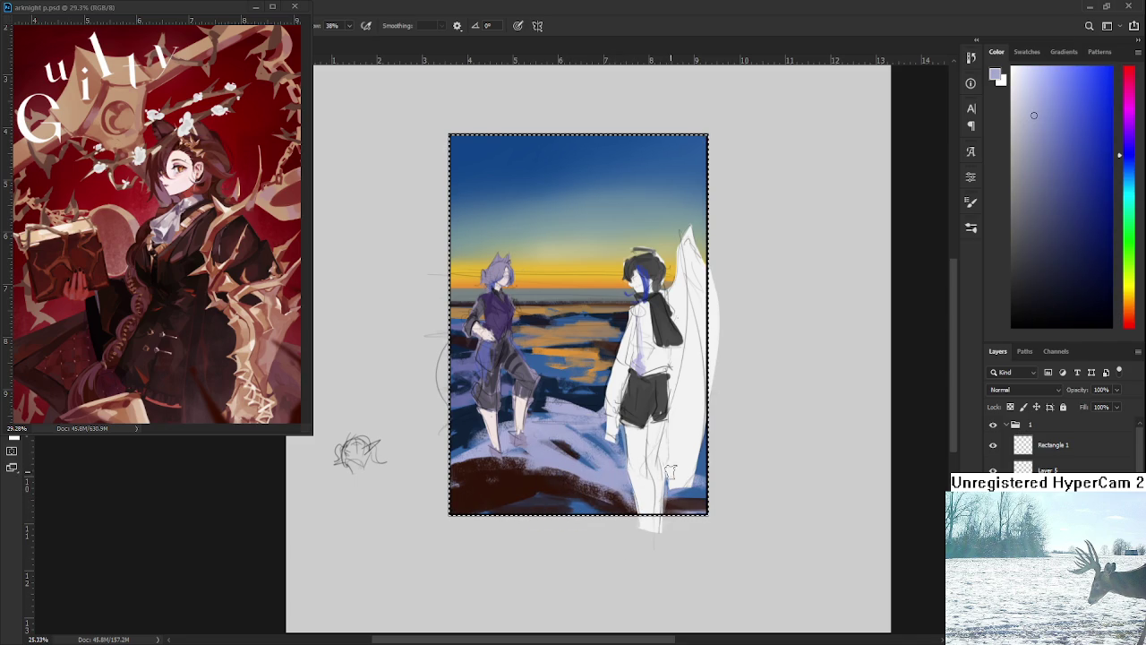
left_click(589, 495, "alt")
left_click(635, 474)
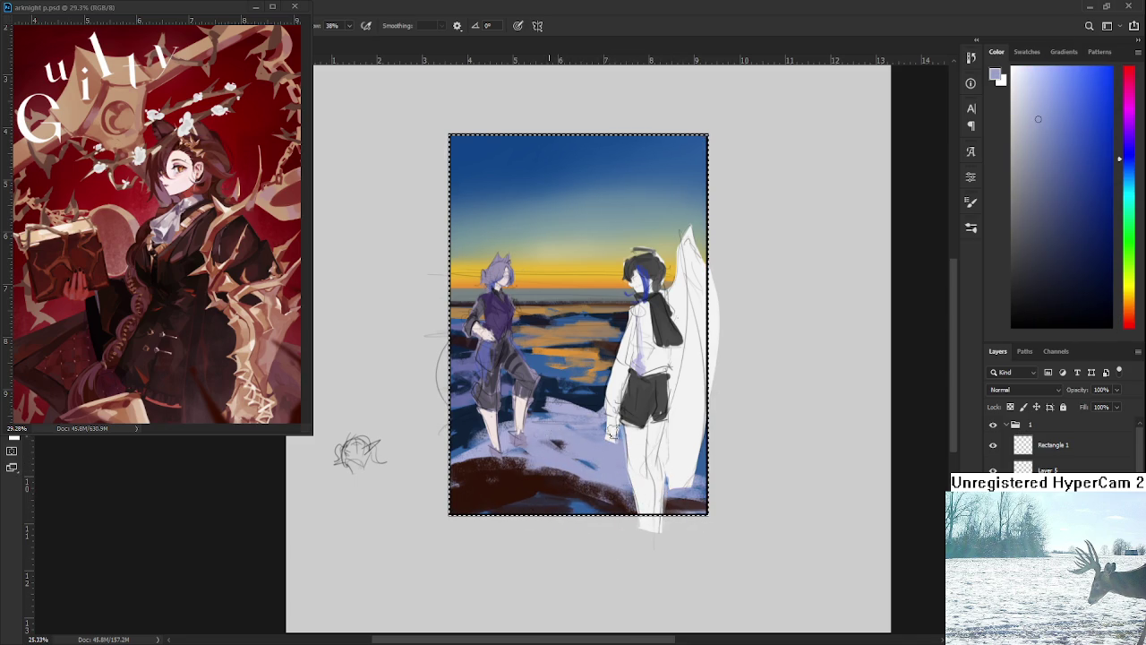
left_click(562, 472)
mouse_move(589, 472)
left_mouse_down()
mouse_move(538, 472)
mouse_move(555, 455)
mouse_move(613, 458)
left_mouse_up()
left_click(618, 470, "alt")
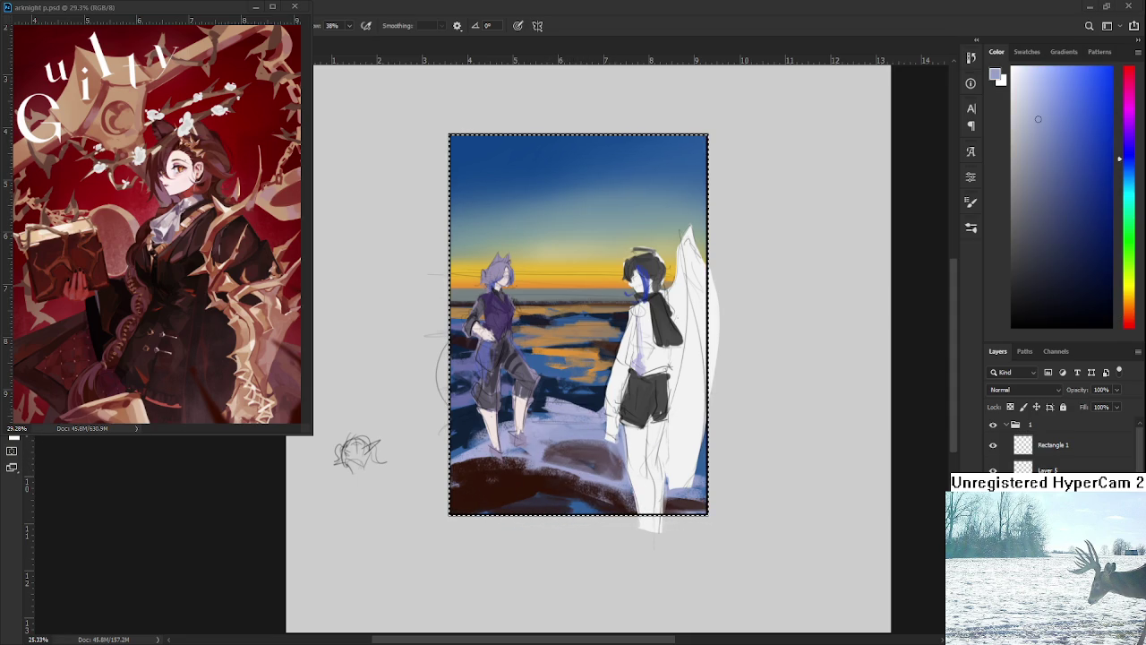
key("ctrl+d")
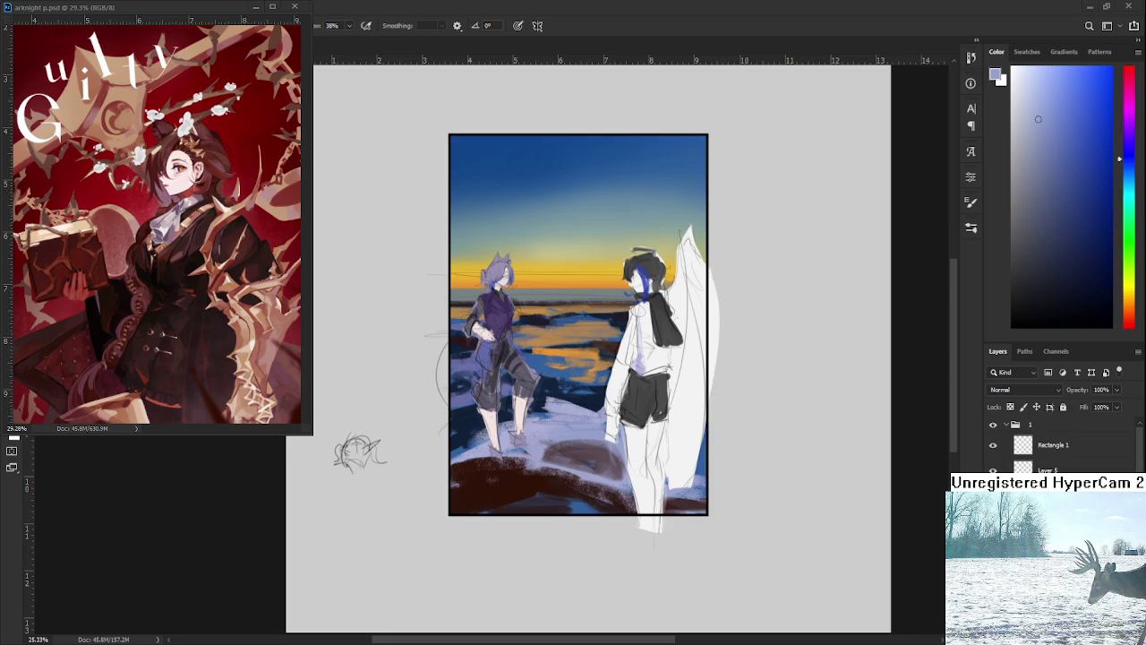
Sample blue and purple-pink, brush a short diagonal mark on the ground, and cover it with light blue.
key("ctrl+z")
scroll(526, 439, "down", 2)
left_click(527, 439, "alt")
left_click(501, 444, "alt")
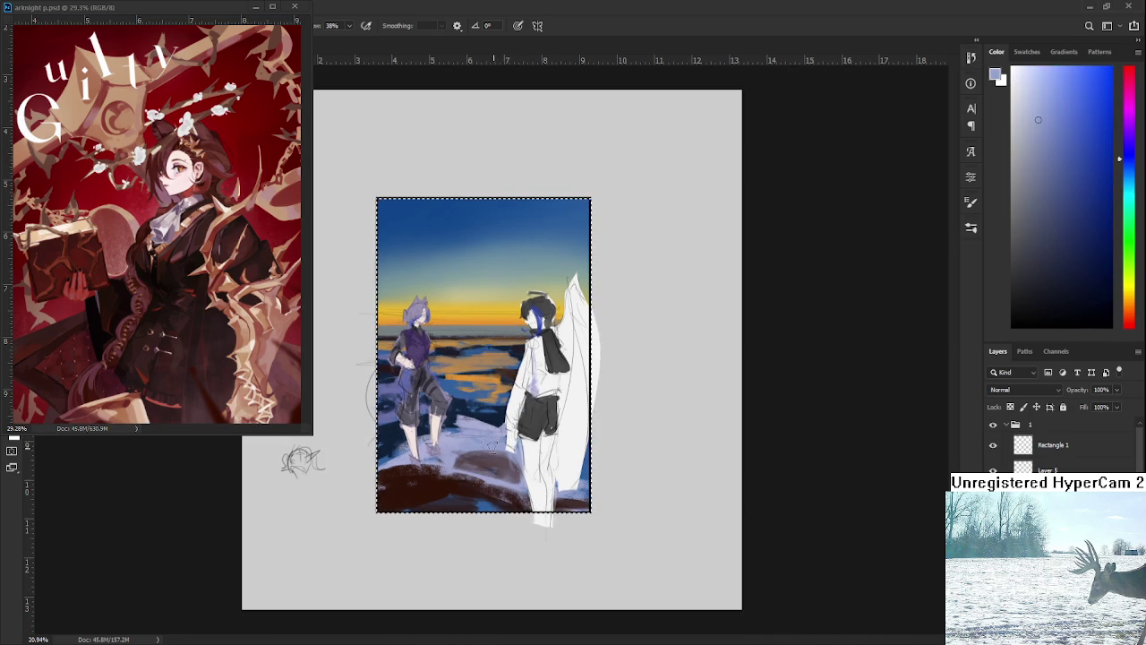
left_click(474, 474, "alt")
mouse_move(494, 434)
left_mouse_down()
mouse_move(482, 464)
mouse_move(489, 457)
mouse_move(498, 474)
mouse_move(514, 451)
mouse_move(498, 449)
left_mouse_up()
left_click(468, 460, "alt")
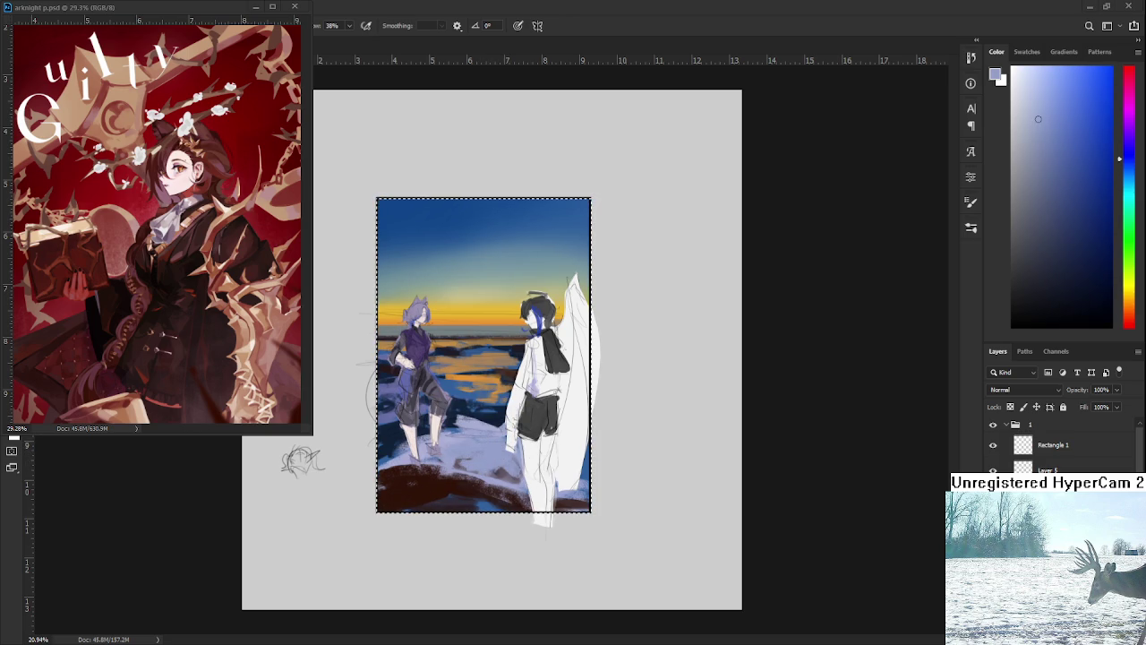
Deselect, reselect the whole image, and sample dark red-brown from the ground.
key("ctrl+d")
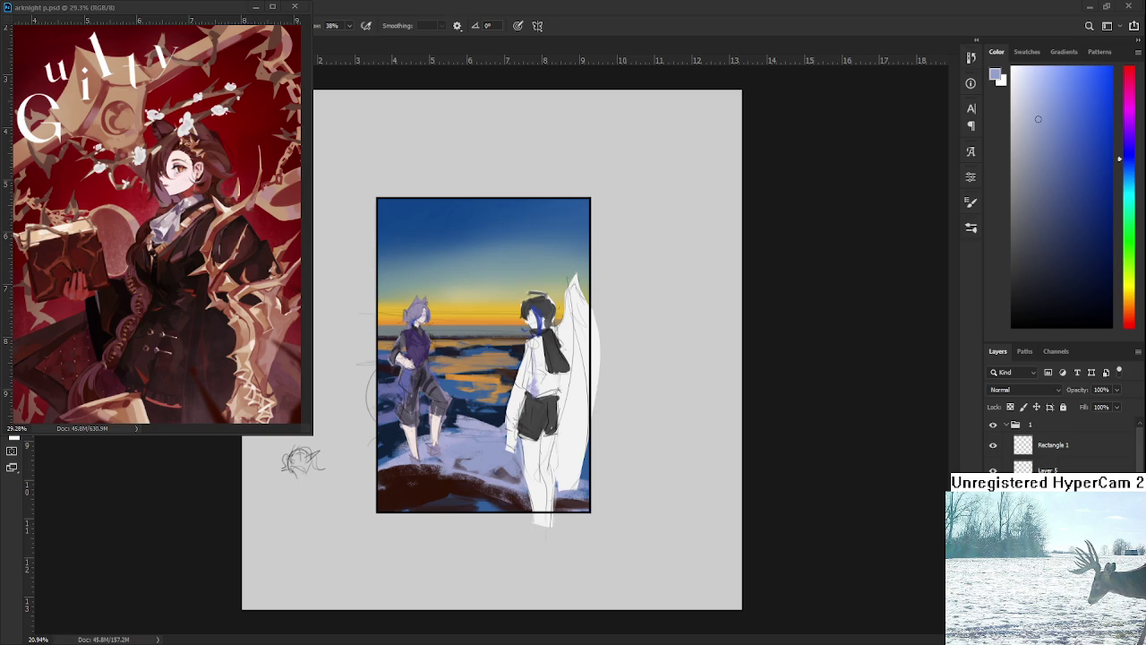
key("ctrl+a")
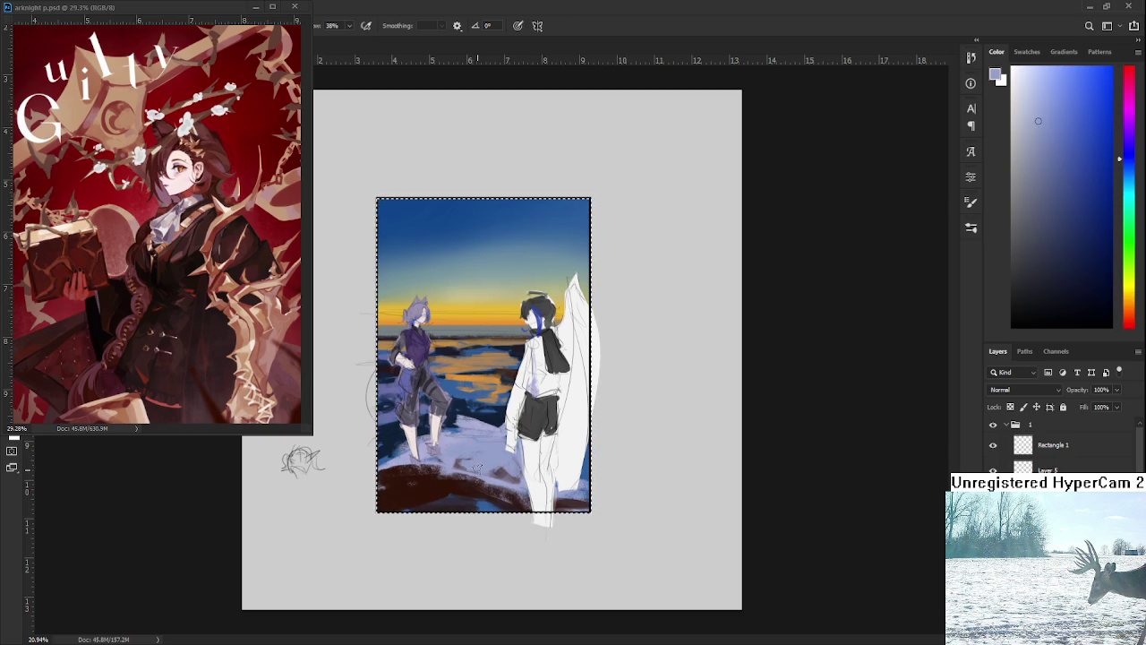
left_click(420, 497, "alt")
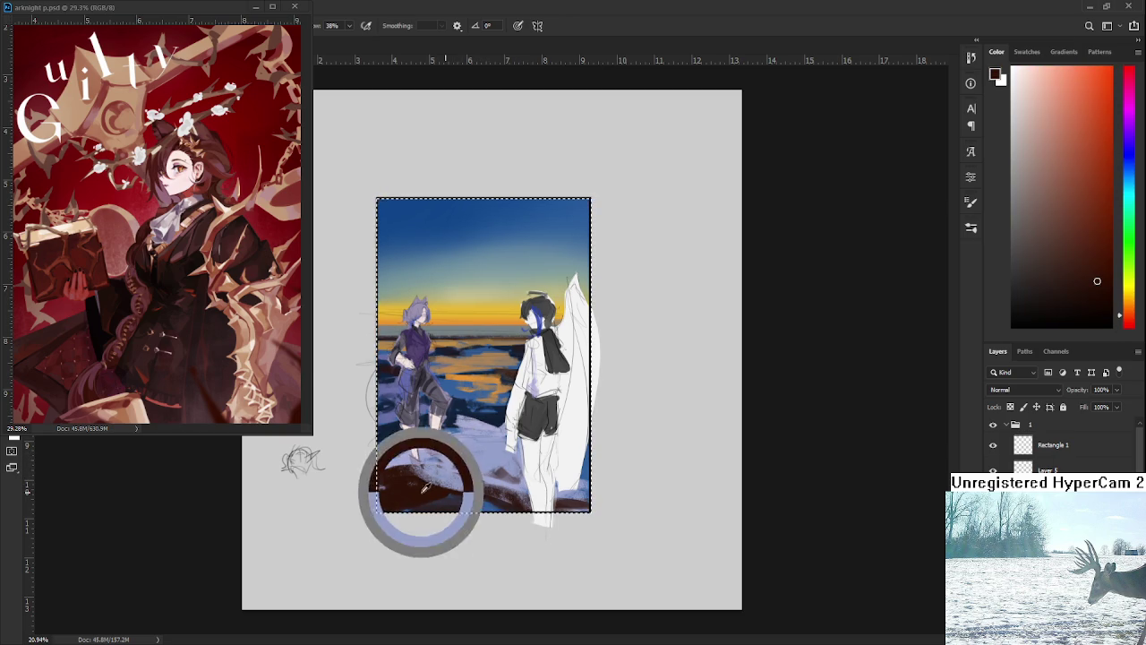
Sample light lavender-blue from the snow and paint light bluish strokes in the lower ground.
left_click(466, 438, "alt")
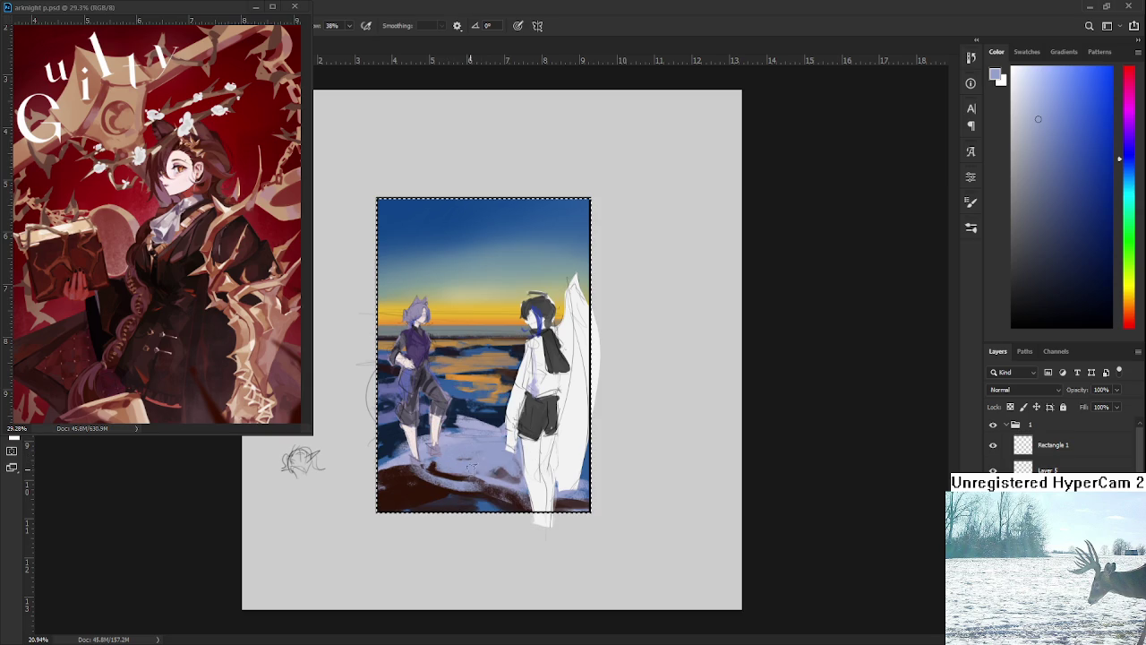
left_click(448, 484, "alt")
left_click(464, 484, "alt")
left_click_drag(467, 483, 509, 481)
left_click(509, 481, "alt")
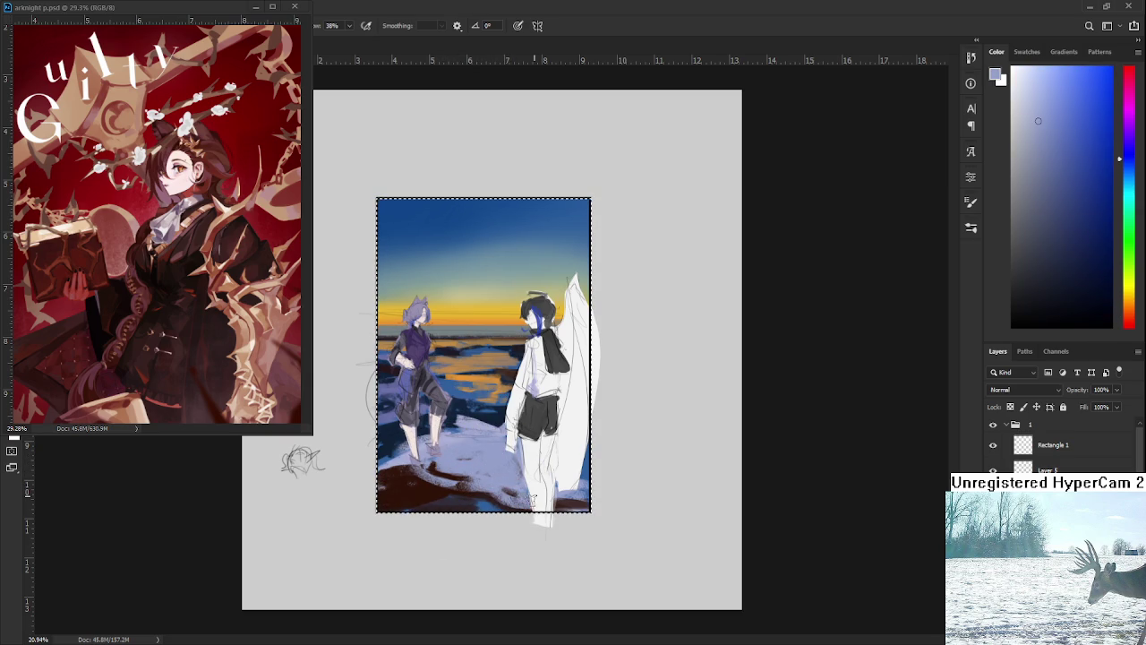
Sample dark purples and blues, then paint dark blue strokes across the ground between the figures' feet.
left_click(480, 498, "alt")
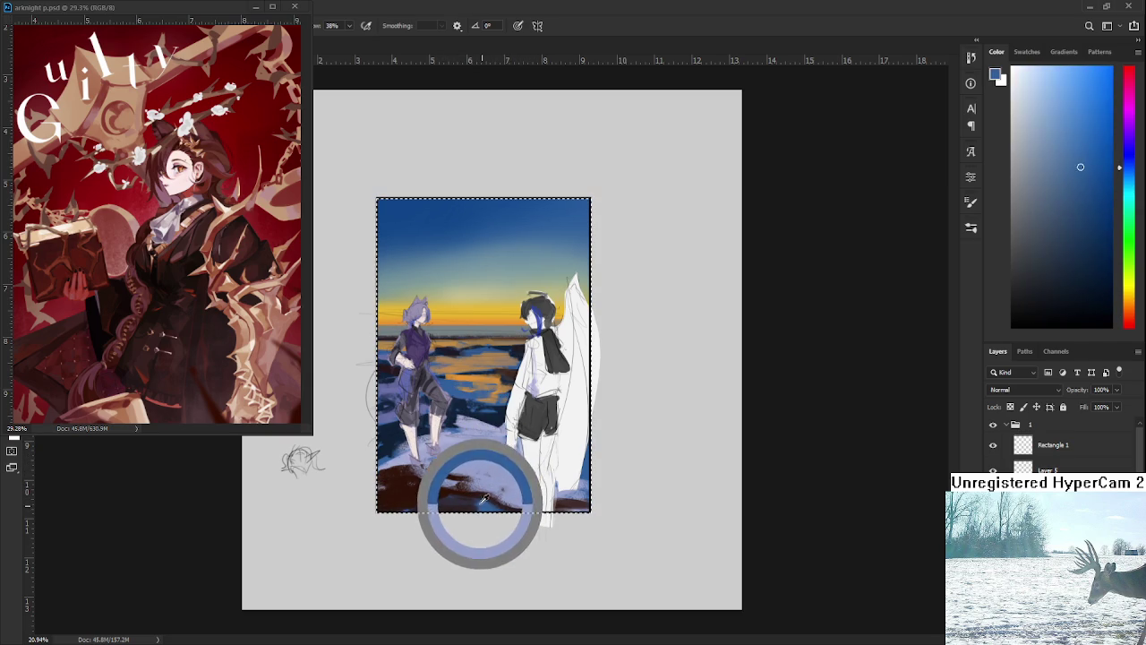
left_click(523, 481, "alt")
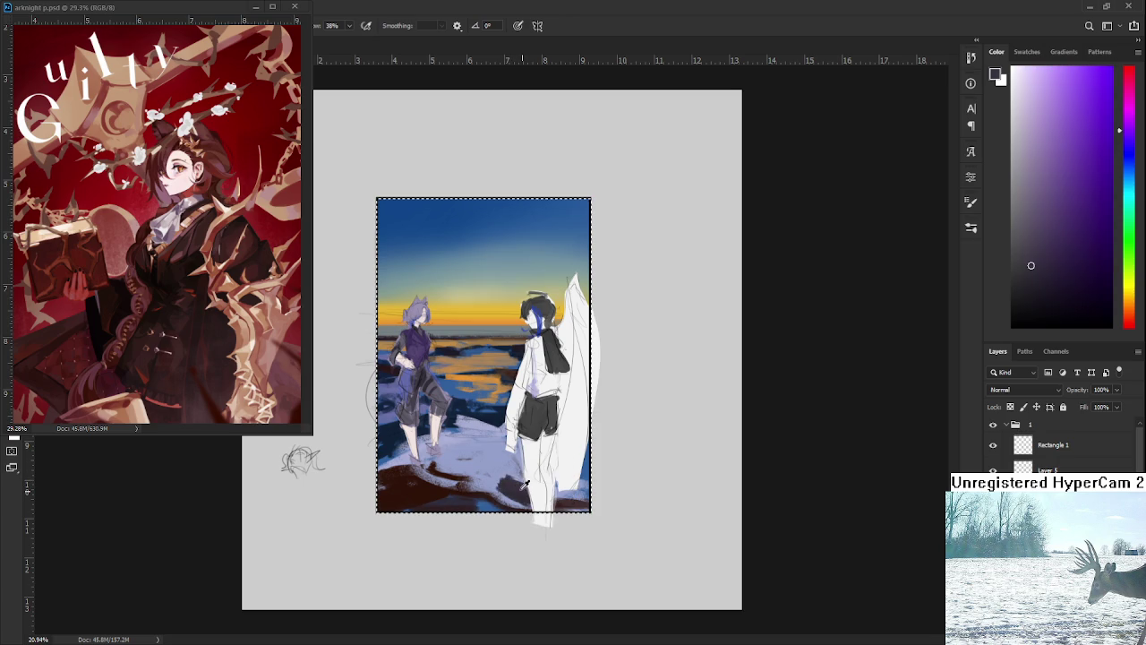
left_click(523, 483, "alt")
left_click(537, 484, "alt")
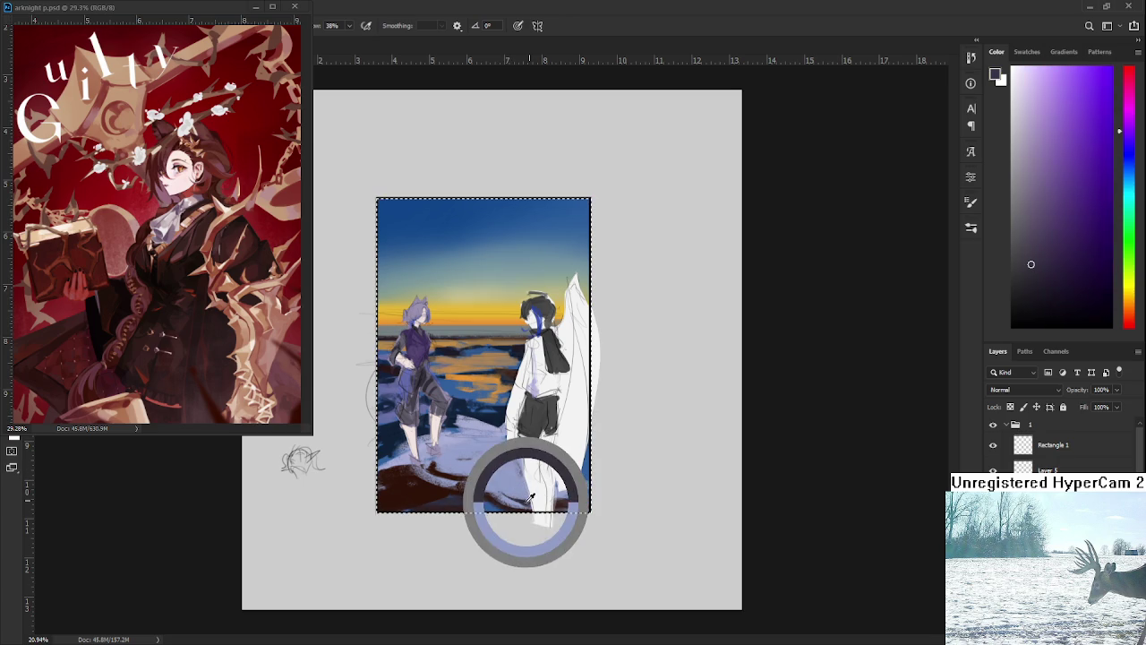
left_click(528, 483, "alt")
left_click(512, 488, "alt")
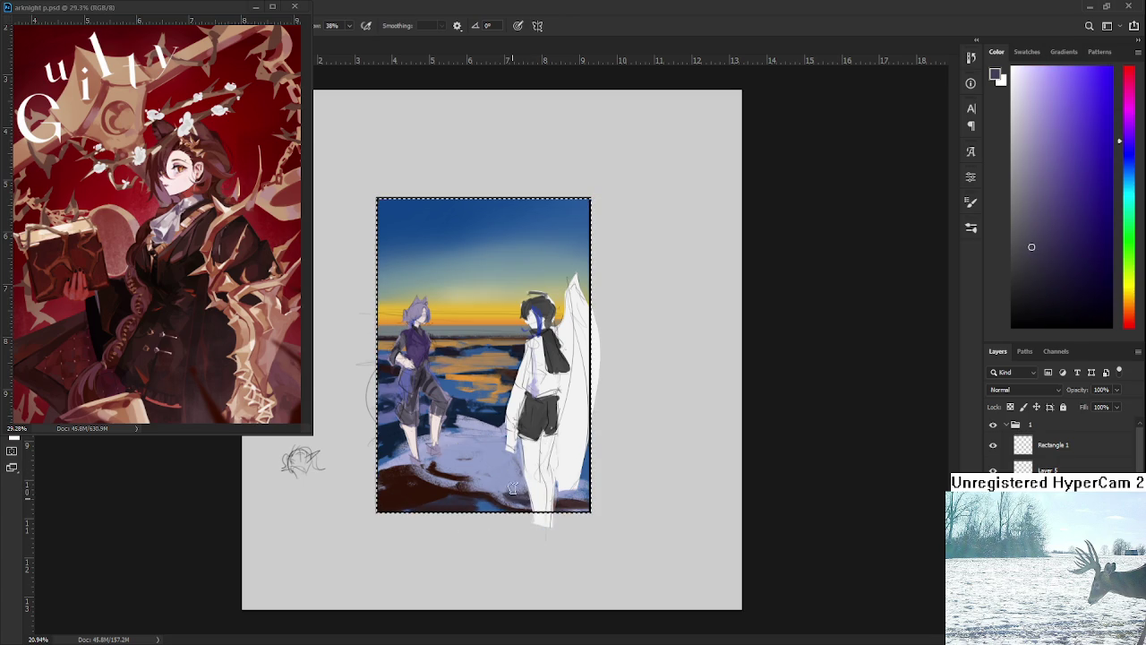
left_click(502, 470, "alt")
left_click(485, 423, "alt")
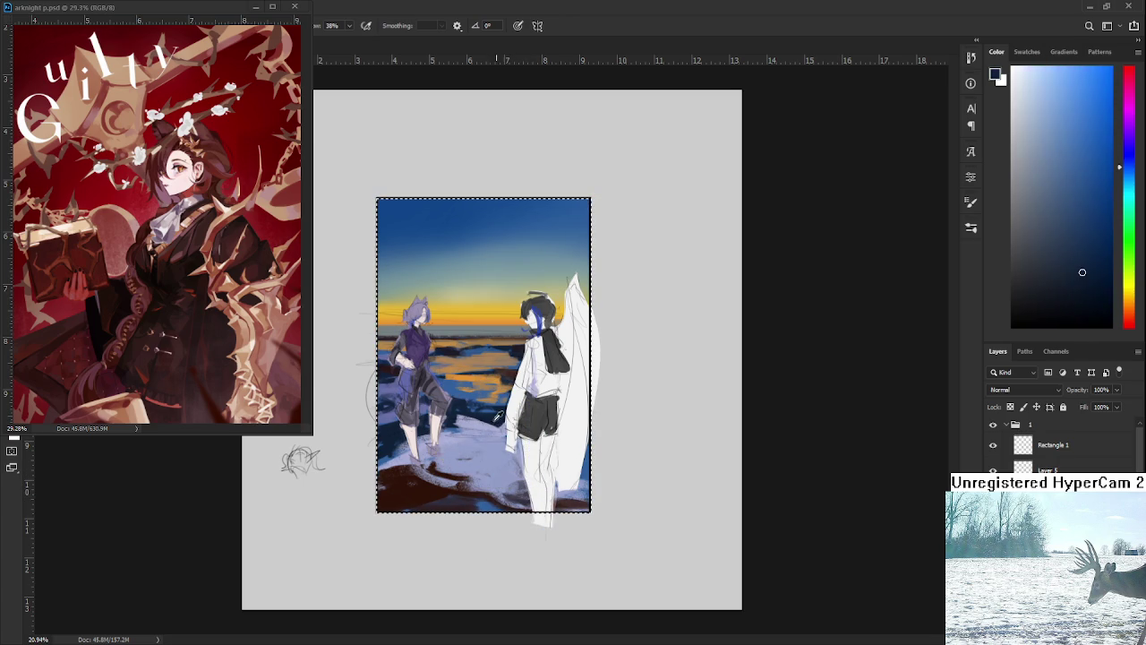
mouse_move(505, 458)
left_mouse_down()
mouse_move(431, 462)
mouse_move(523, 449)
left_mouse_up()
mouse_move(440, 456)
left_mouse_down()
mouse_move(523, 451)
mouse_move(490, 451)
mouse_move(527, 434)
mouse_move(496, 432)
mouse_move(518, 429)
left_mouse_up()
Add light grey-blue, dark navy and light orange-tan strokes on the ground between the figures.
left_click(474, 436, "alt")
left_click(489, 450, "alt")
left_click(473, 439, "alt")
left_click(502, 448, "alt")
left_click(504, 391, "alt")
mouse_move(459, 394)
left_mouse_down()
mouse_move(507, 397)
mouse_move(501, 409)
left_mouse_up()
left_click(500, 410, "alt")
Sample grey-blues and dark reddish-brown from the ground, then select the Rectangle 1 layer.
left_click(469, 461, "alt")
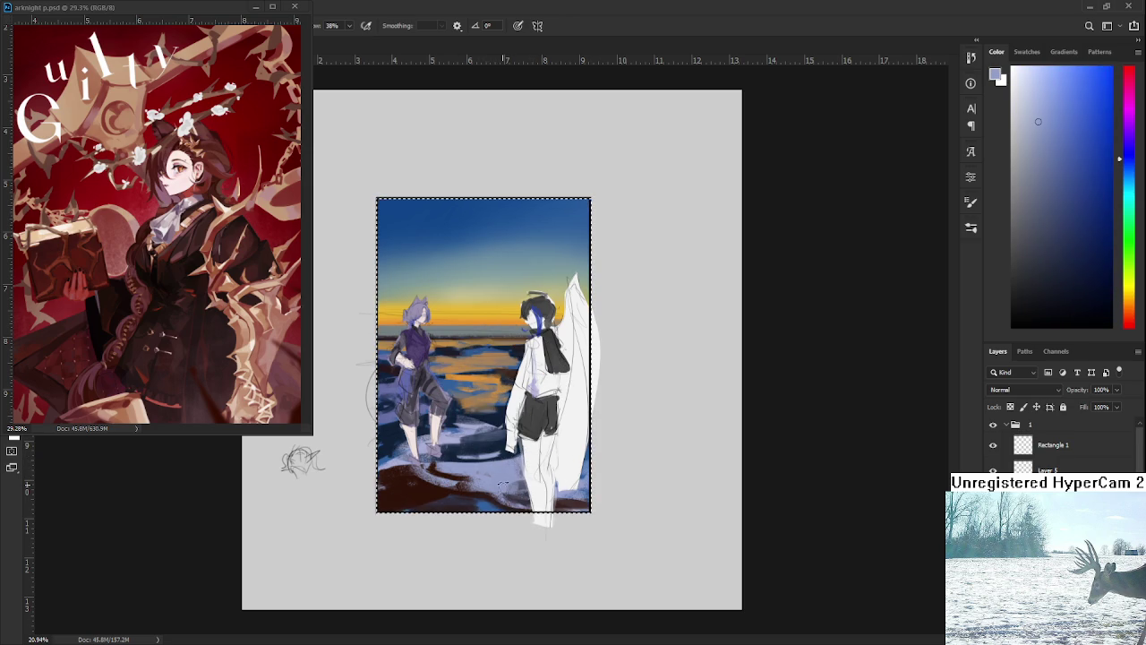
left_click(507, 489, "alt")
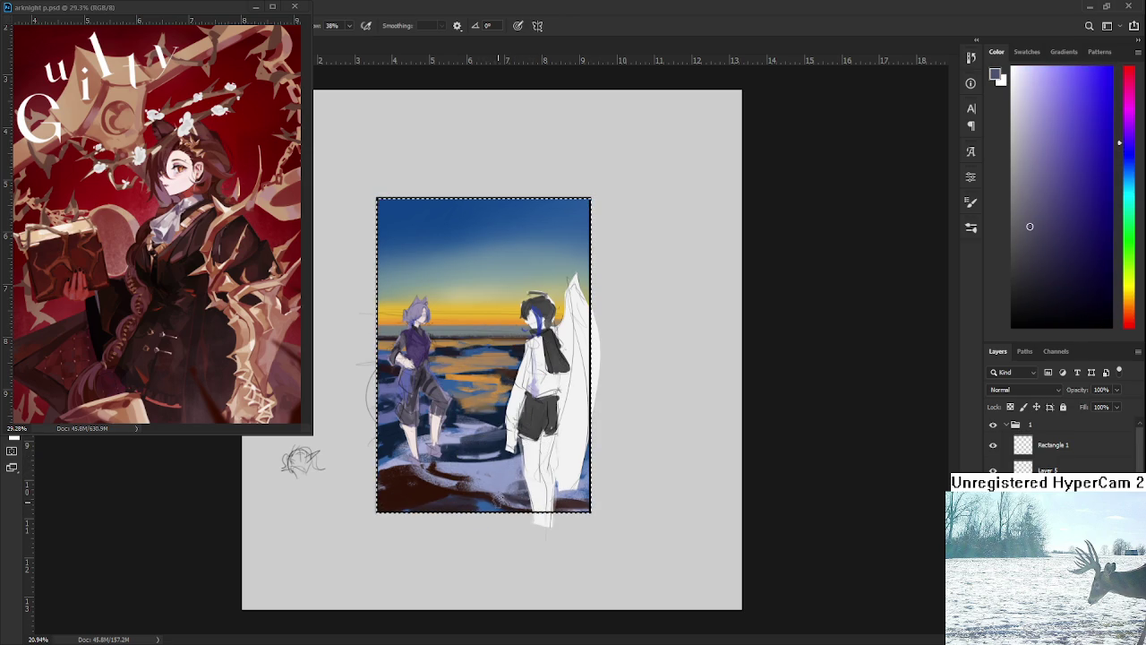
left_click(467, 508, "alt")
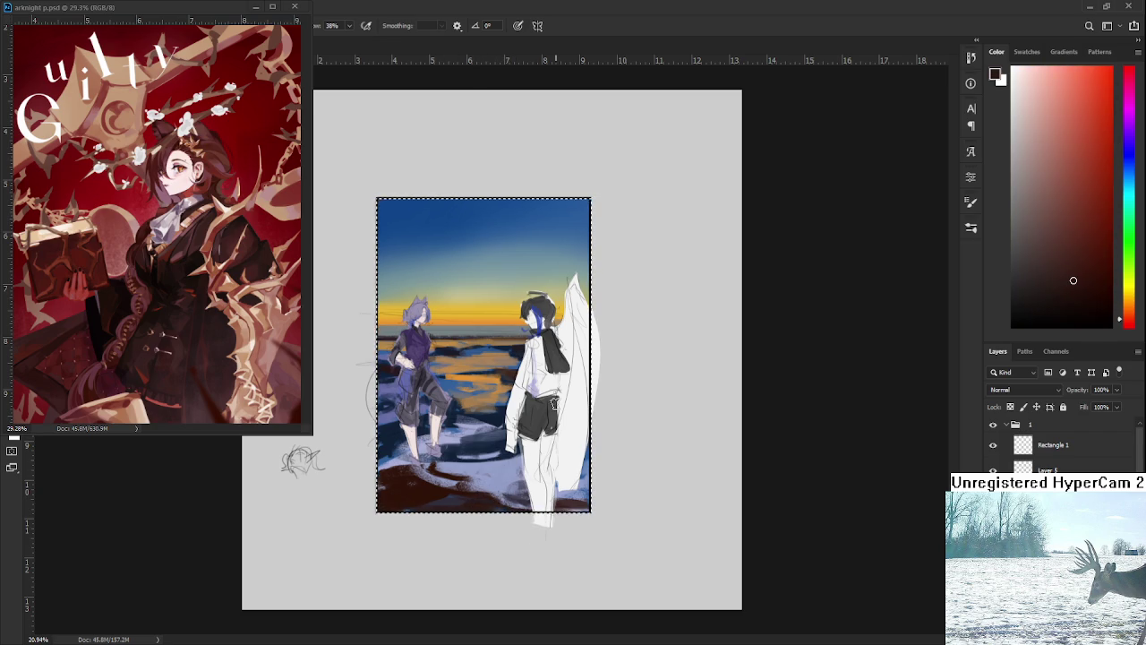
scroll(492, 349, "down", 1)
left_click(1007, 444)
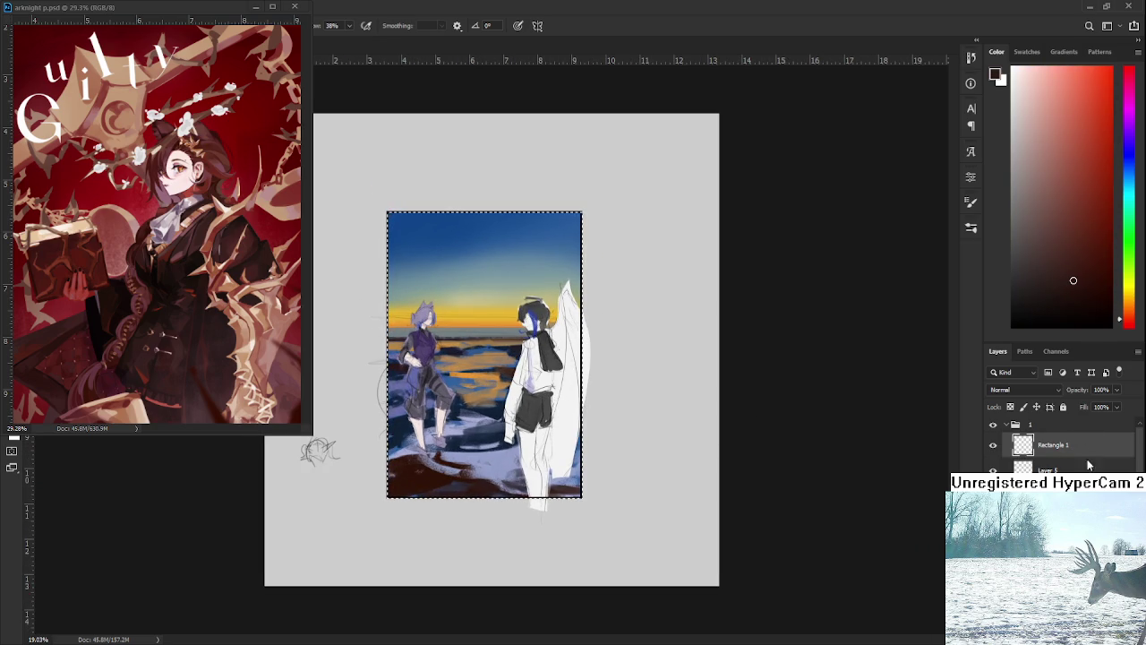
Check the painting's values in grayscale with a Hue/Saturation adjustment, then hide it to restore colour.
key("x")
key("ctrl+u")
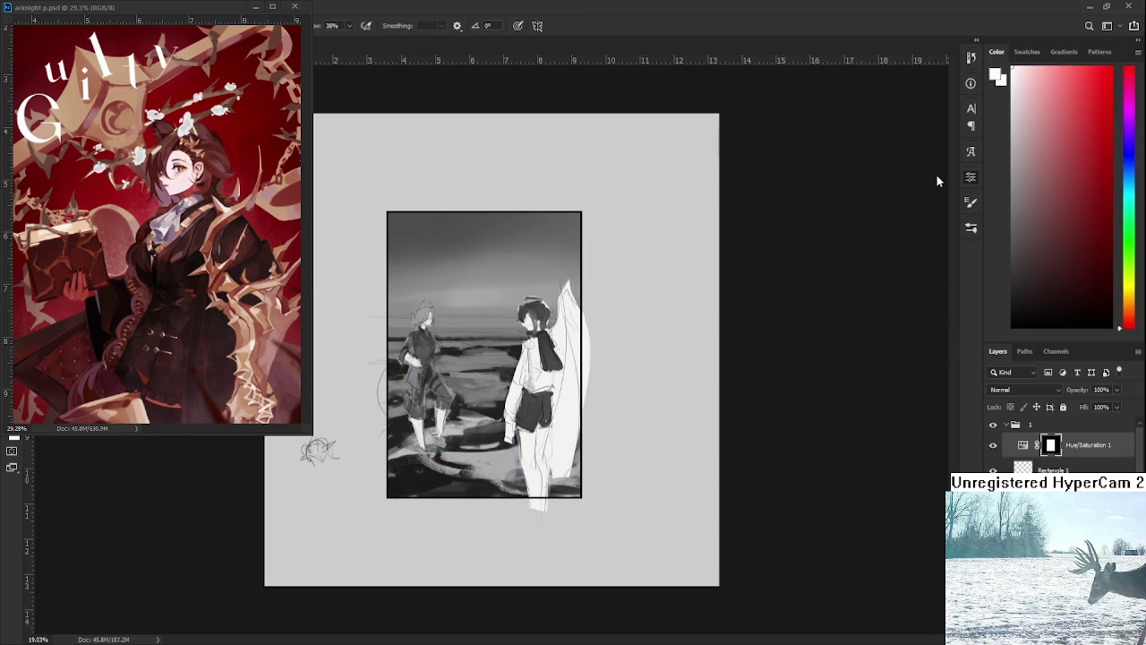
left_click(994, 447)
left_click(993, 446)
left_click(992, 446)
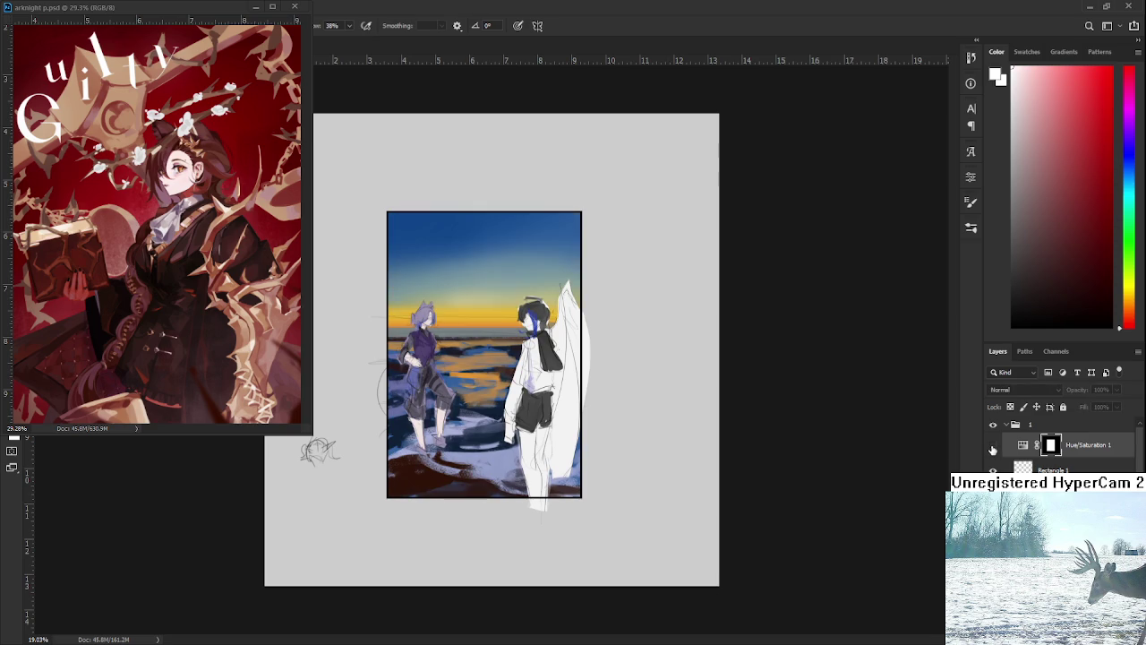
Sample a dark red, reposition the view, and pick a blue from the painting for shadows.
scroll(535, 382, "up", 1)
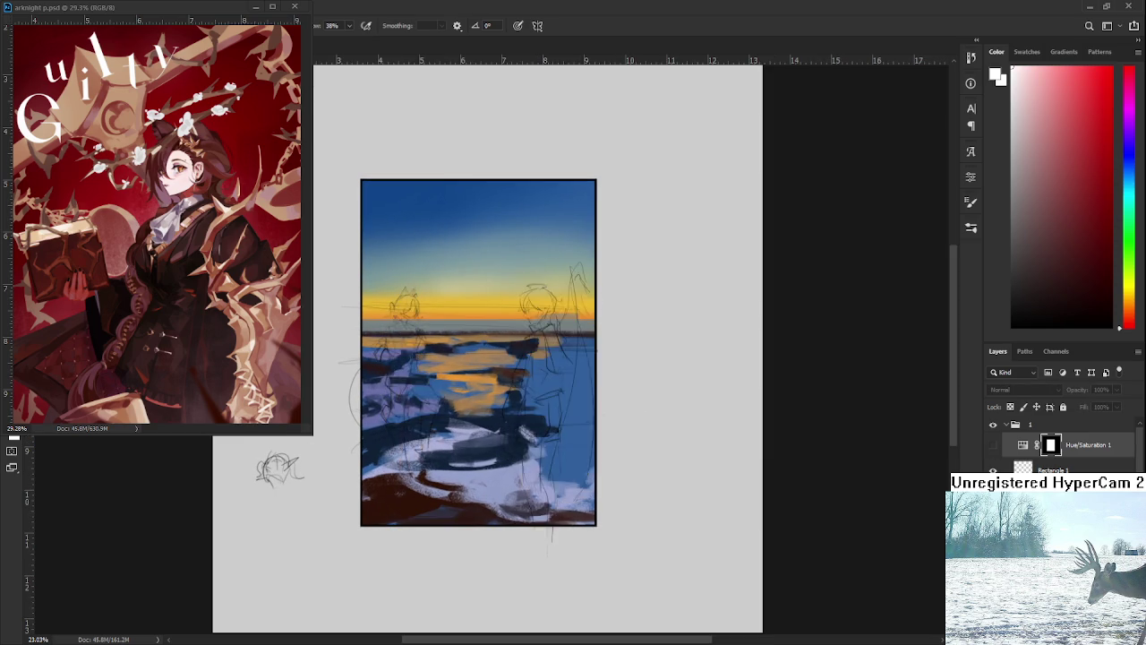
left_click(1073, 280)
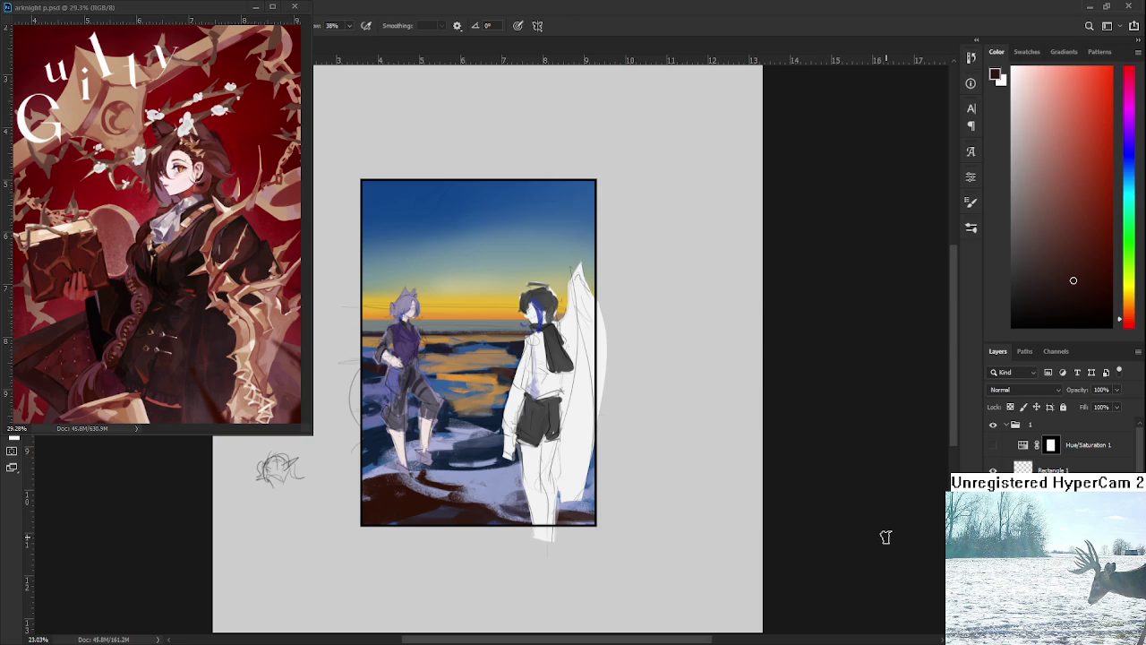
scroll(488, 428, "up", 1)
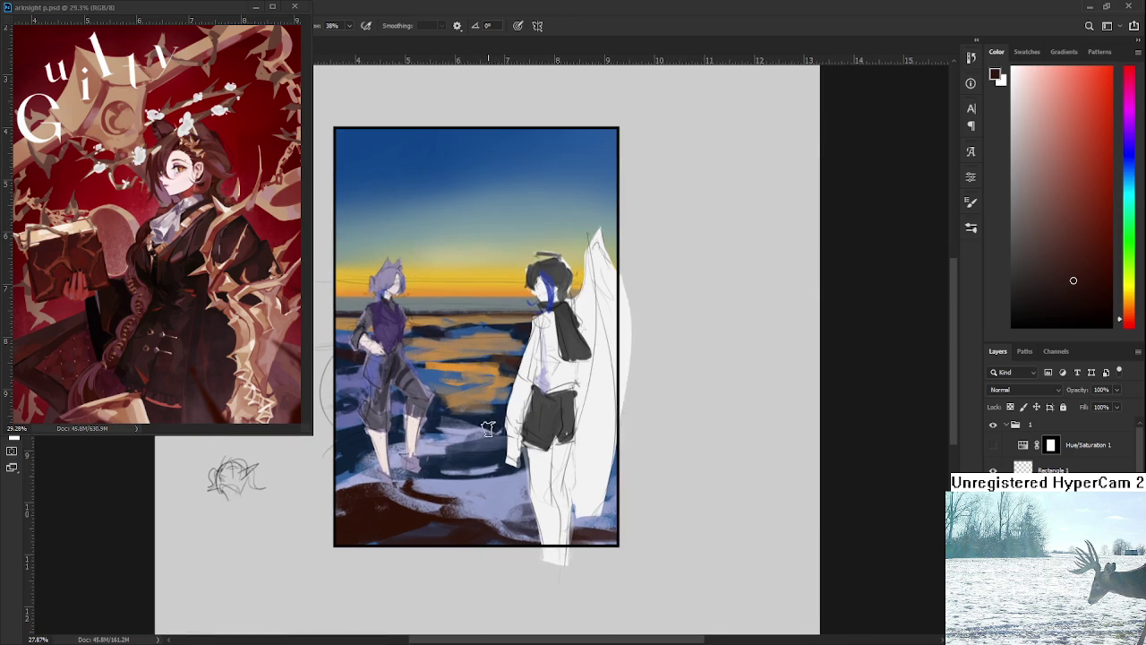
mouse_move(680, 470)
left_mouse_down()
mouse_move(729, 544)
mouse_move(739, 512)
left_mouse_up()
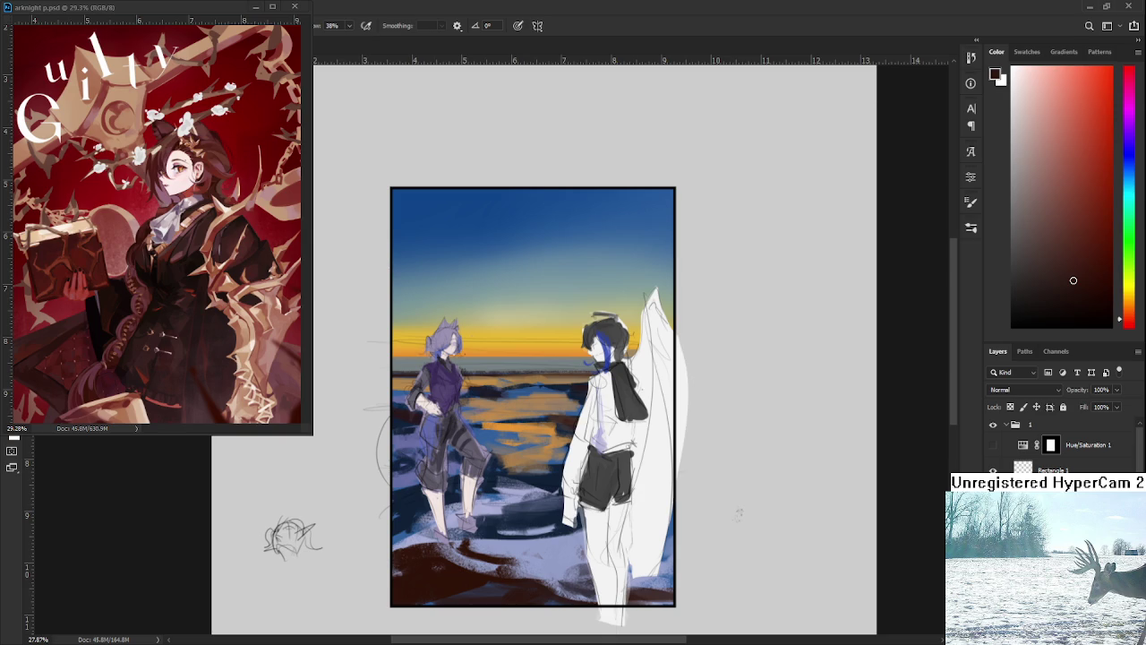
scroll(1018, 390, "up", 1)
left_click(486, 436, "alt")
Shade the left figure's hair, shoulder, torso and legs in dark blue, undoing stray strokes.
mouse_move(439, 322)
left_mouse_down()
mouse_move(430, 461)
mouse_move(445, 488)
left_mouse_up()
key("ctrl+z")
mouse_move(437, 351)
left_mouse_down()
mouse_move(418, 398)
mouse_move(420, 448)
left_mouse_up()
key("ctrl+z")
mouse_move(443, 323)
left_mouse_down()
mouse_move(412, 408)
mouse_move(423, 470)
left_mouse_up()
left_click_drag(452, 367, 428, 502)
mouse_move(448, 407)
left_mouse_down()
mouse_move(439, 519)
mouse_move(454, 481)
mouse_move(470, 529)
left_mouse_up()
left_click_drag(473, 483, 474, 535)
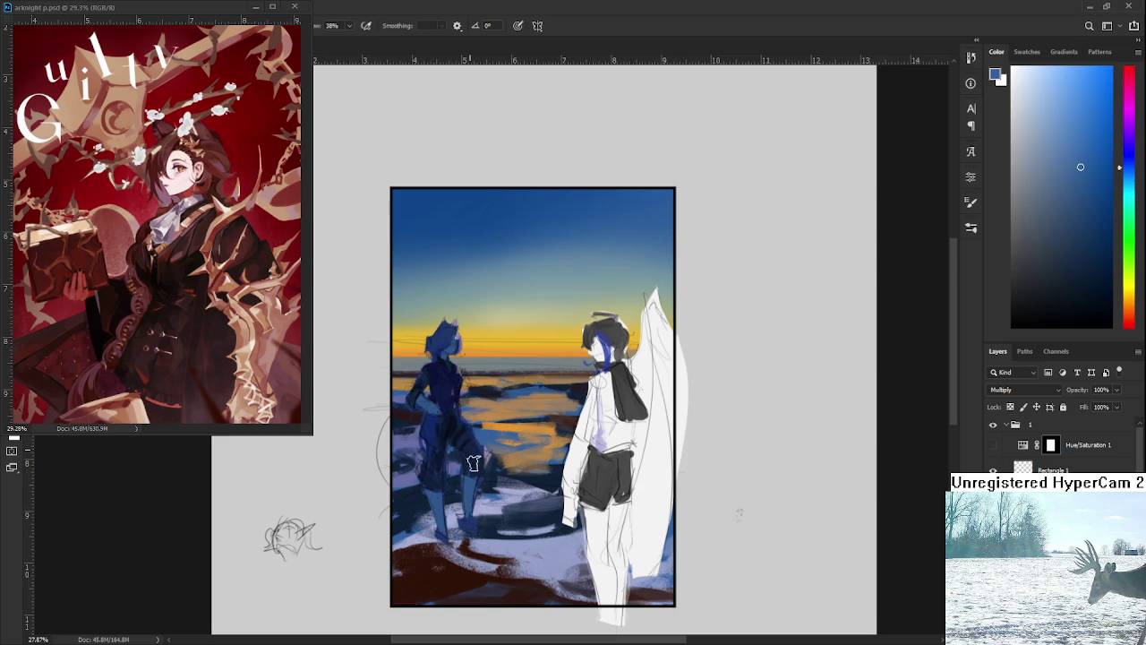
Shade the right figure's hair, coat and legs in blue.
left_click_drag(598, 302, 577, 452)
left_click_drag(586, 322, 569, 537)
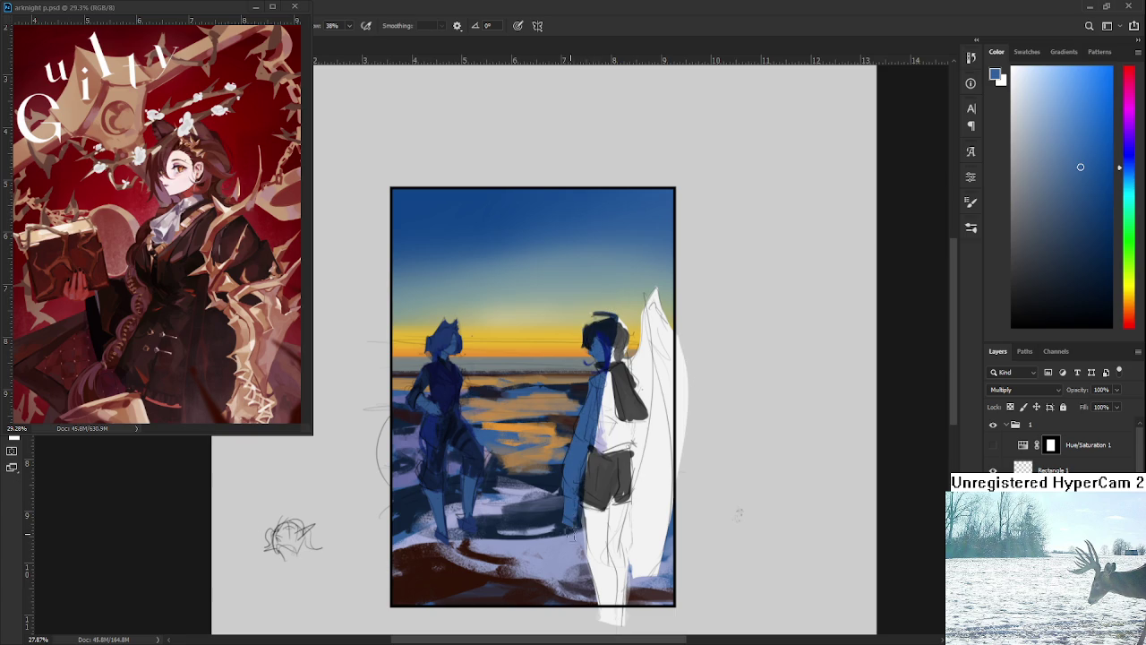
left_click_drag(618, 349, 627, 546)
mouse_move(627, 421)
left_mouse_down()
mouse_move(614, 596)
mouse_move(625, 502)
left_mouse_up()
Cover the white wing in blue up to its darkened tip and dim the right figure's hair highlight.
left_click_drag(627, 618, 658, 439)
mouse_move(649, 573)
left_mouse_down()
mouse_move(681, 412)
mouse_move(683, 448)
mouse_move(654, 372)
mouse_move(627, 488)
left_mouse_up()
mouse_move(649, 385)
left_mouse_down()
mouse_move(645, 309)
mouse_move(694, 417)
left_mouse_up()
left_click_drag(652, 294, 647, 315)
mouse_move(622, 312)
left_mouse_down()
mouse_move(616, 345)
mouse_move(591, 310)
left_mouse_up()
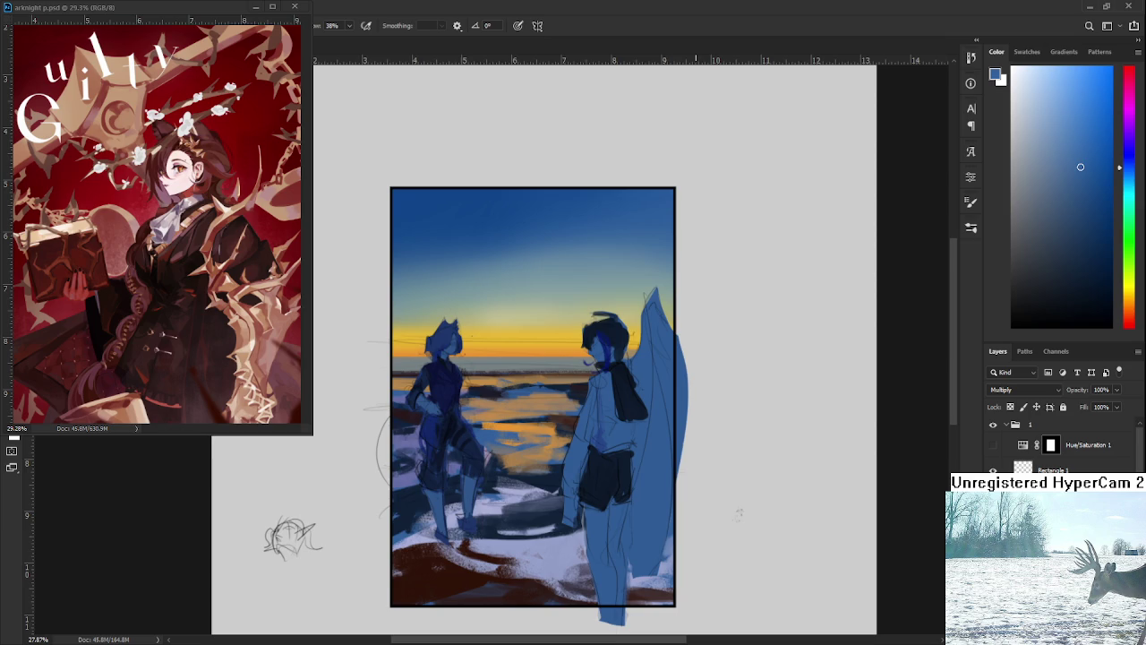
scroll(704, 389, "down", 2)
scroll(597, 384, "up", 2)
left_click_drag(597, 384, 704, 411)
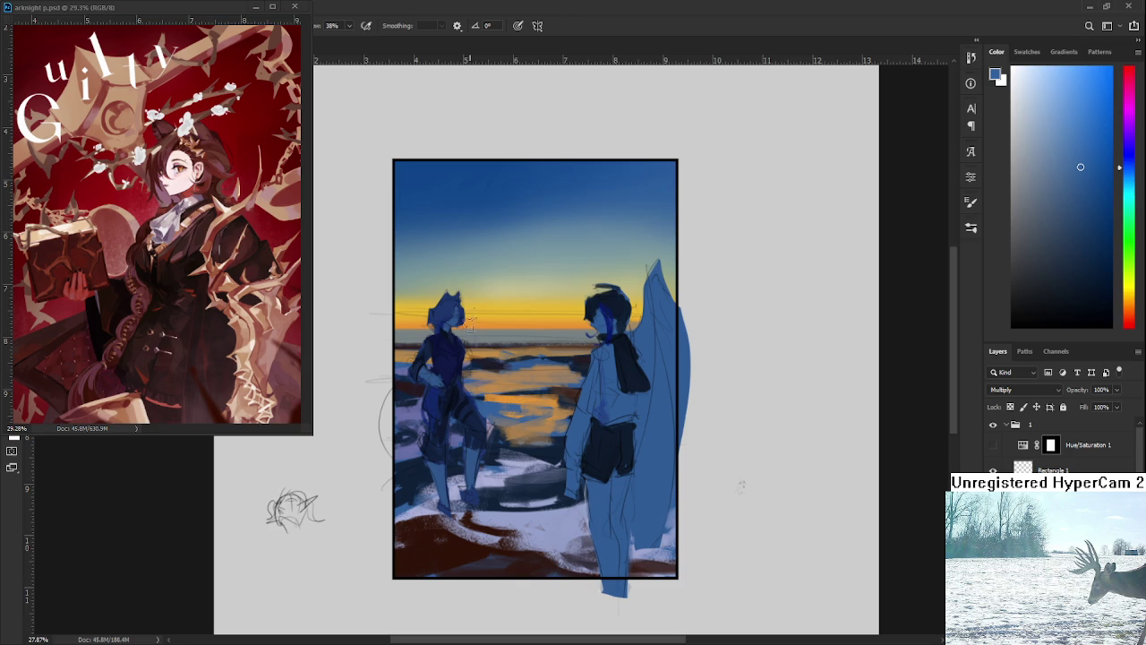
Erase shading from the left figure's head and add light strokes to its face.
key("e")
mouse_move(460, 313)
left_mouse_down()
mouse_move(454, 288)
mouse_move(463, 312)
left_mouse_up()
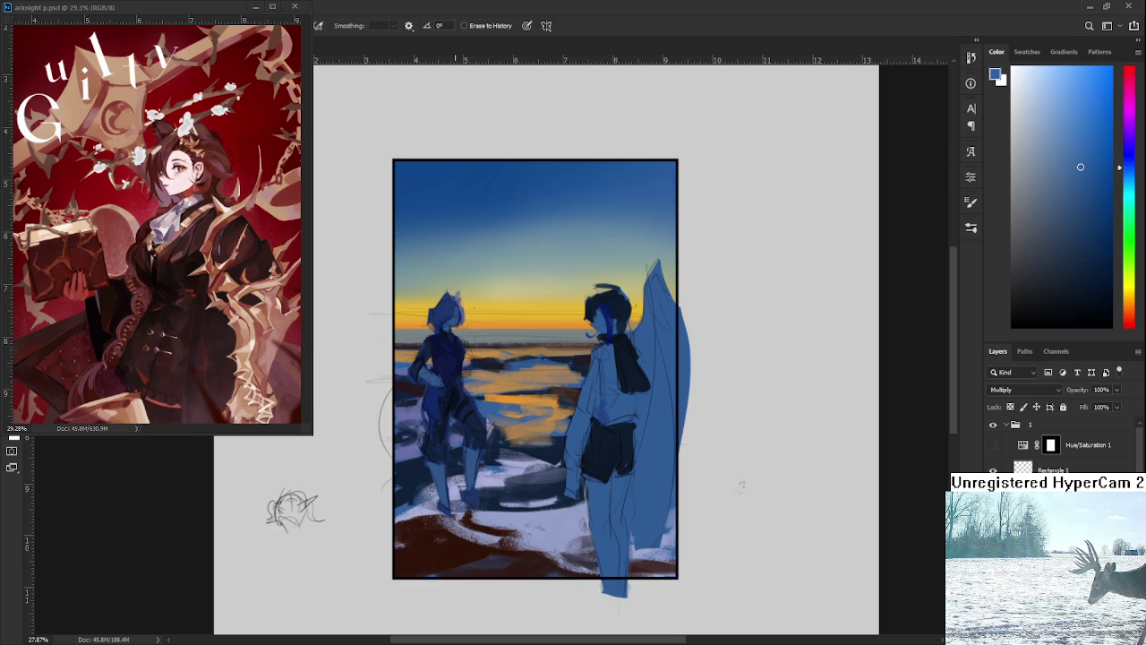
scroll(433, 275, "up", 8)
mouse_move(475, 376)
left_mouse_down()
mouse_move(504, 376)
mouse_move(508, 400)
mouse_move(504, 366)
mouse_move(513, 377)
mouse_move(504, 408)
mouse_move(518, 401)
mouse_move(512, 421)
mouse_move(493, 436)
mouse_move(503, 381)
mouse_move(491, 438)
mouse_move(512, 394)
mouse_move(492, 389)
left_mouse_up()
key("p")
key("e")
key("r")
key("b")
mouse_move(476, 428)
left_mouse_down()
mouse_move(502, 417)
mouse_move(474, 423)
left_mouse_up()
key("r")
key("e")
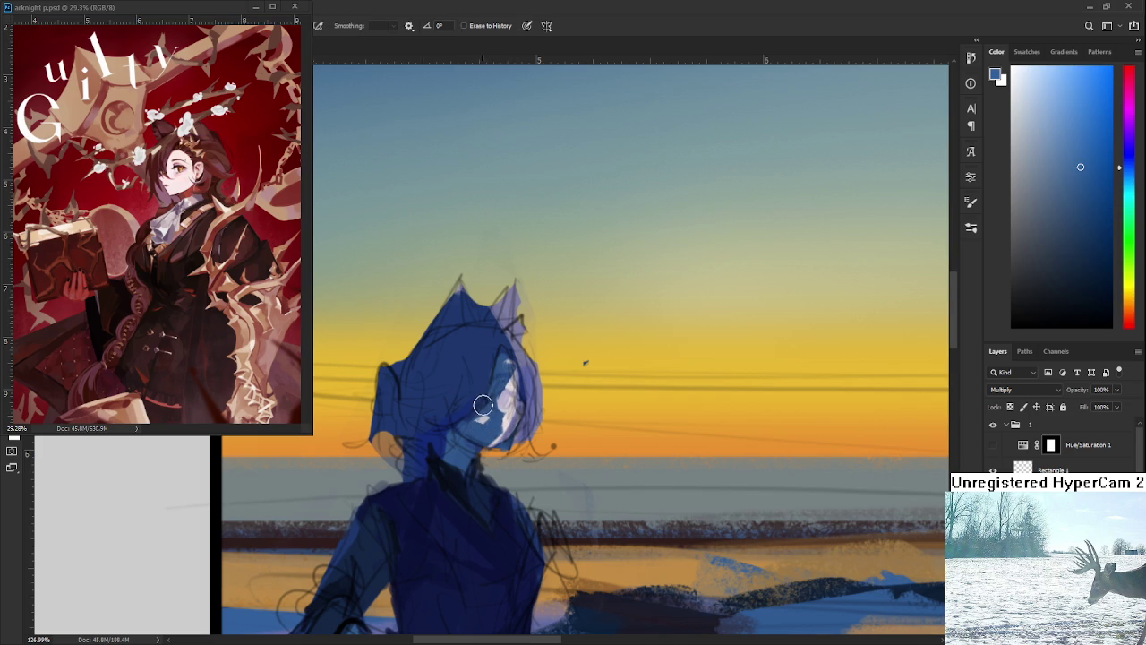
Bring back light on the left figure's hand and along a strip of its leg.
left_click_drag(506, 435, 512, 385)
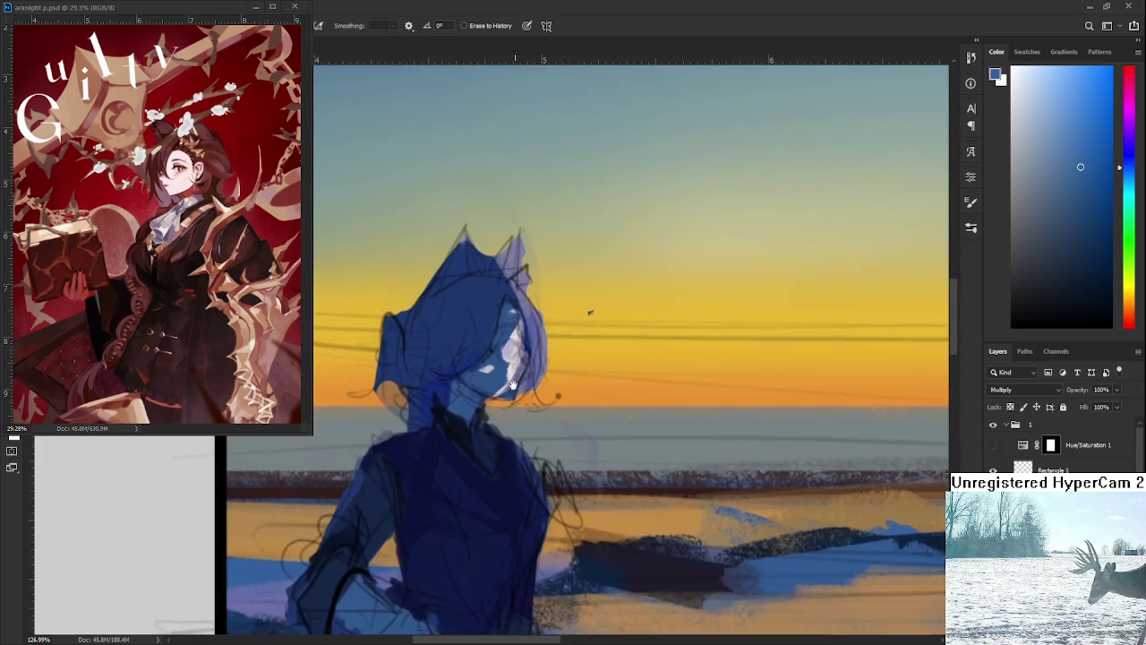
scroll(553, 429, "down", 3)
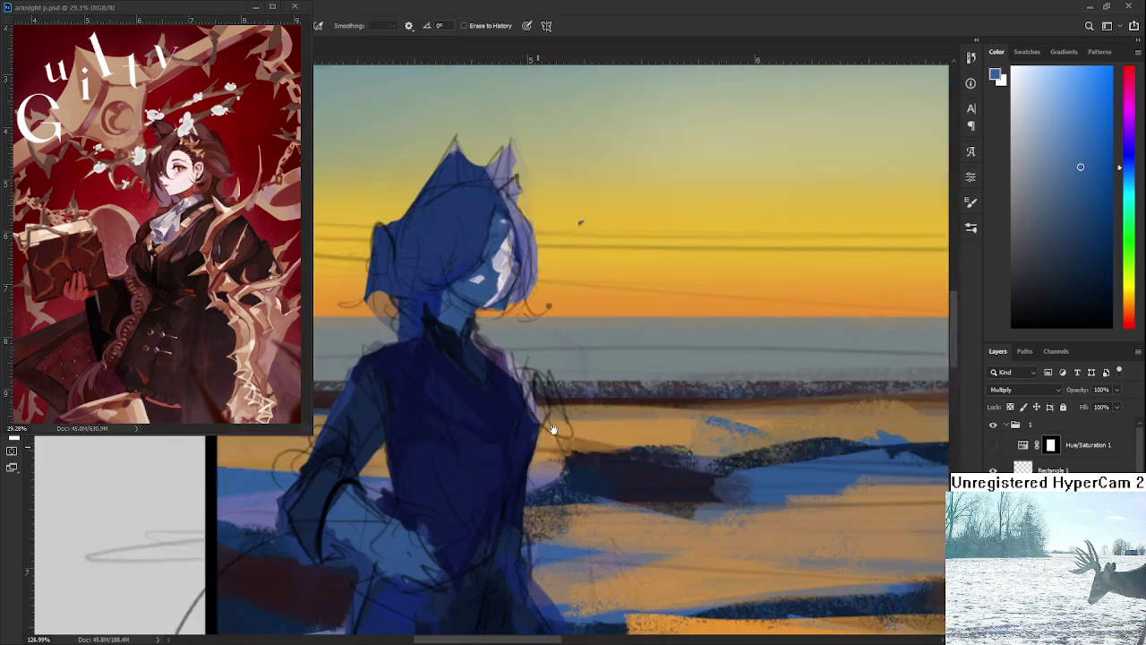
scroll(552, 430, "down", 1)
scroll(578, 366, "down", 3, "alt")
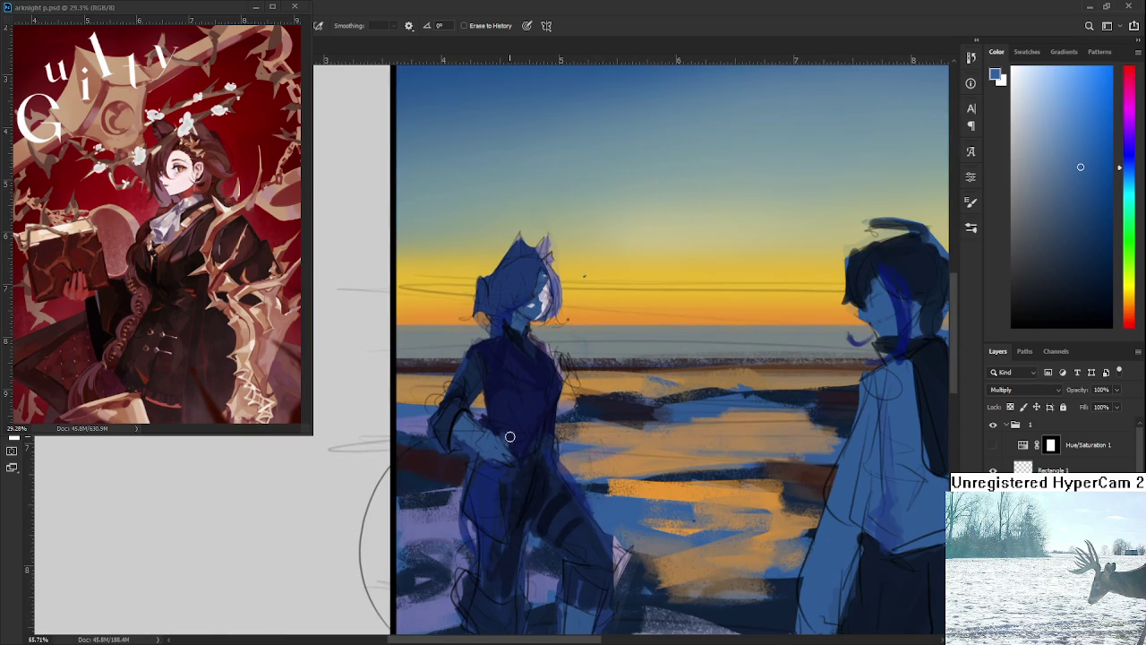
mouse_move(500, 424)
left_mouse_down()
mouse_move(509, 461)
mouse_move(513, 438)
mouse_move(515, 452)
left_mouse_up()
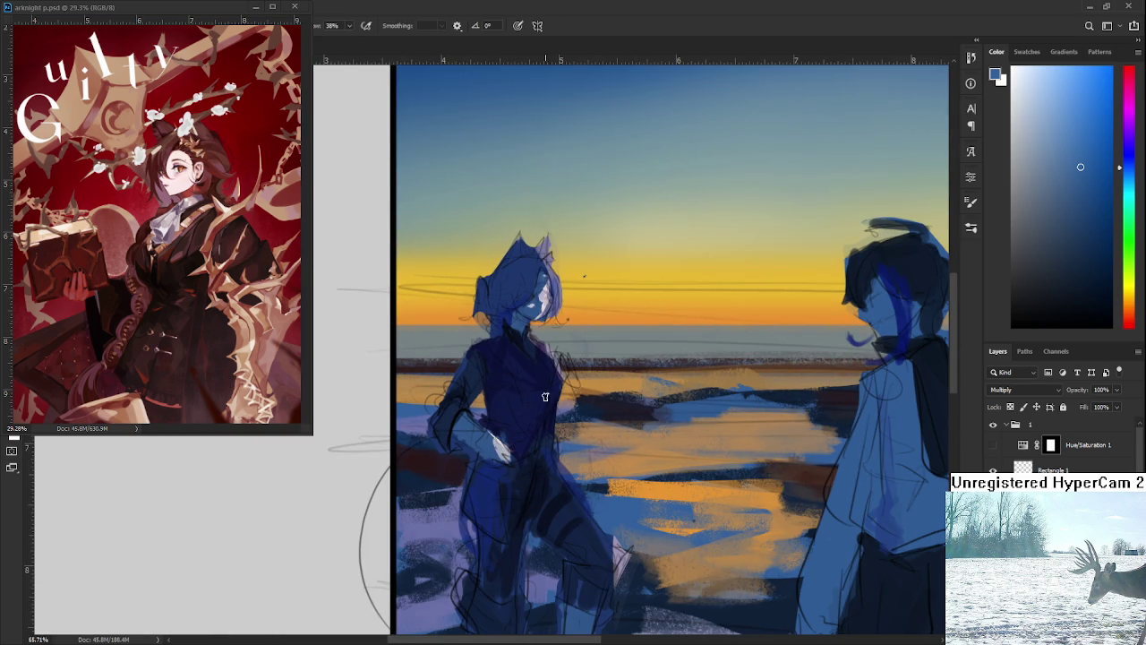
key("b")
key("e")
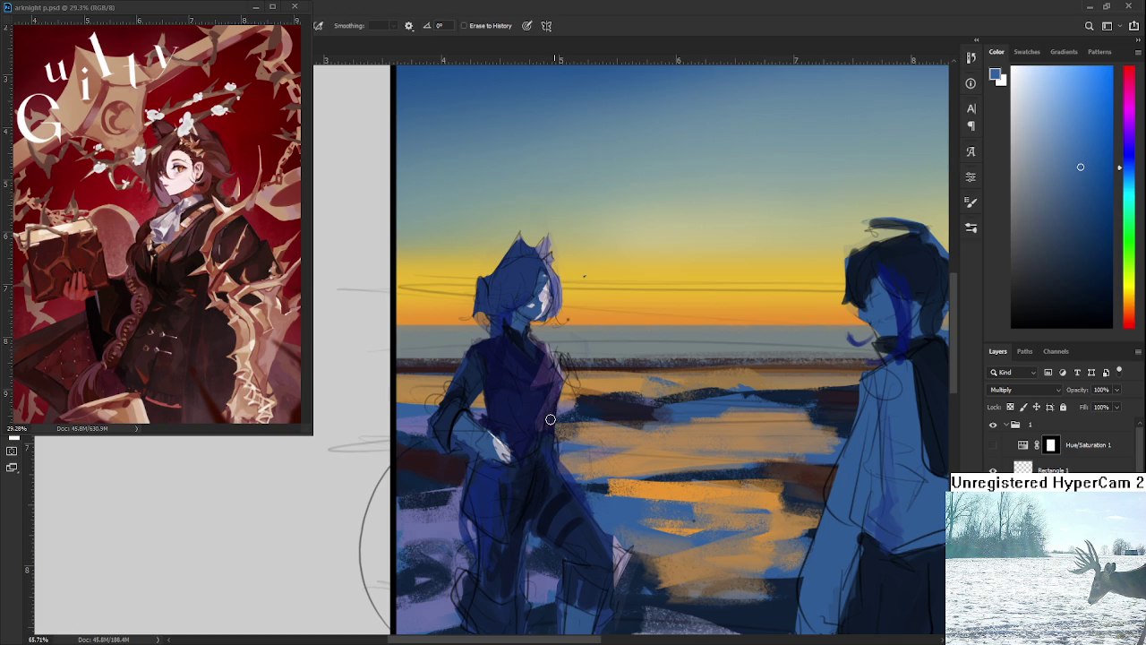
mouse_move(541, 420)
left_mouse_down()
mouse_move(528, 375)
mouse_move(593, 477)
mouse_move(582, 538)
left_mouse_up()
Recentre the painting so the right figure sits in the middle of the view.
scroll(615, 519, "down", 2)
scroll(583, 537, "down", 2)
mouse_move(598, 458)
left_mouse_down()
mouse_move(572, 555)
mouse_move(581, 515)
left_mouse_up()
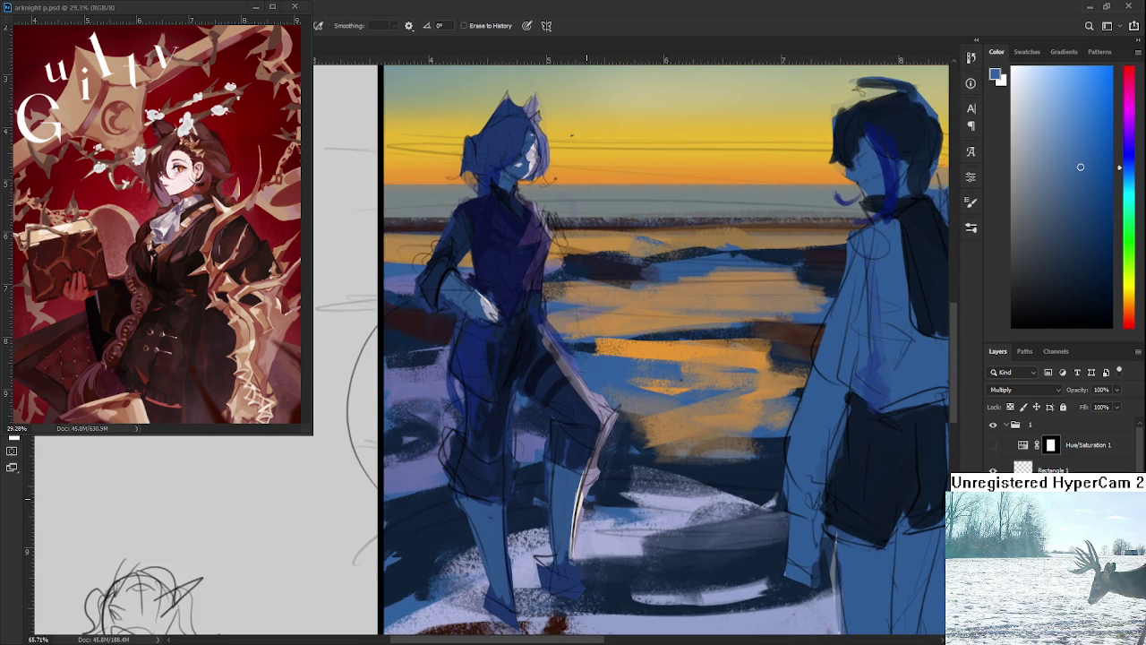
scroll(556, 404, "down", 3)
mouse_move(603, 418)
left_mouse_down()
mouse_move(630, 507)
mouse_move(620, 555)
left_mouse_up()
key("e")
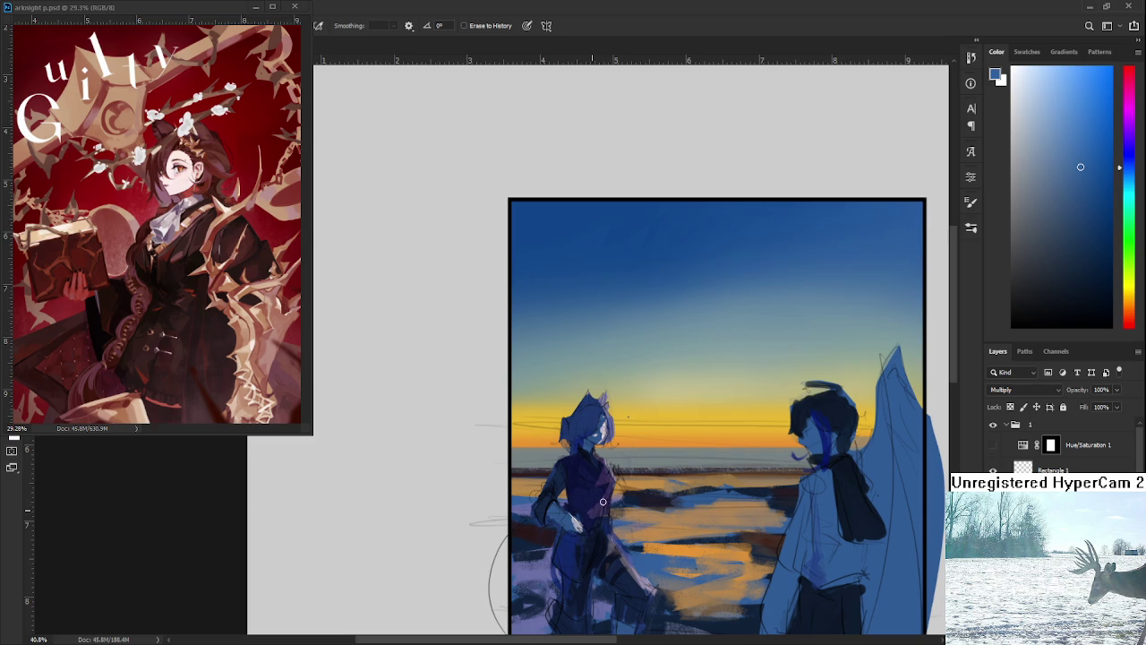
mouse_move(602, 491)
left_mouse_down()
mouse_move(606, 514)
mouse_move(618, 512)
left_mouse_up()
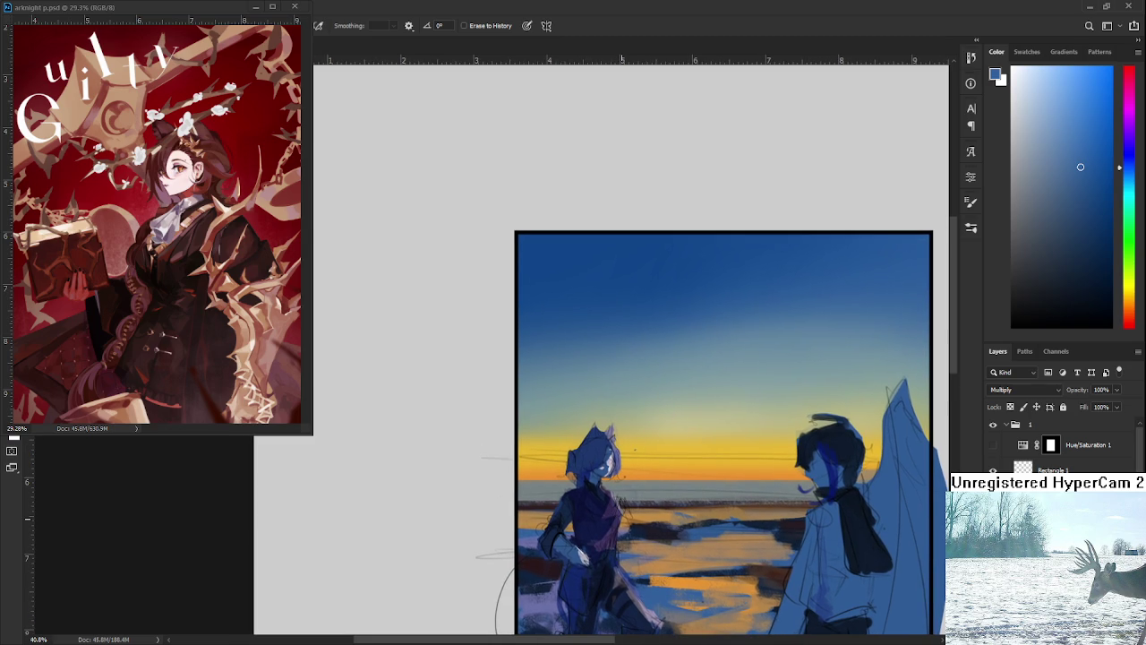
left_click_drag(576, 517, 586, 453)
left_click_drag(622, 369, 622, 450)
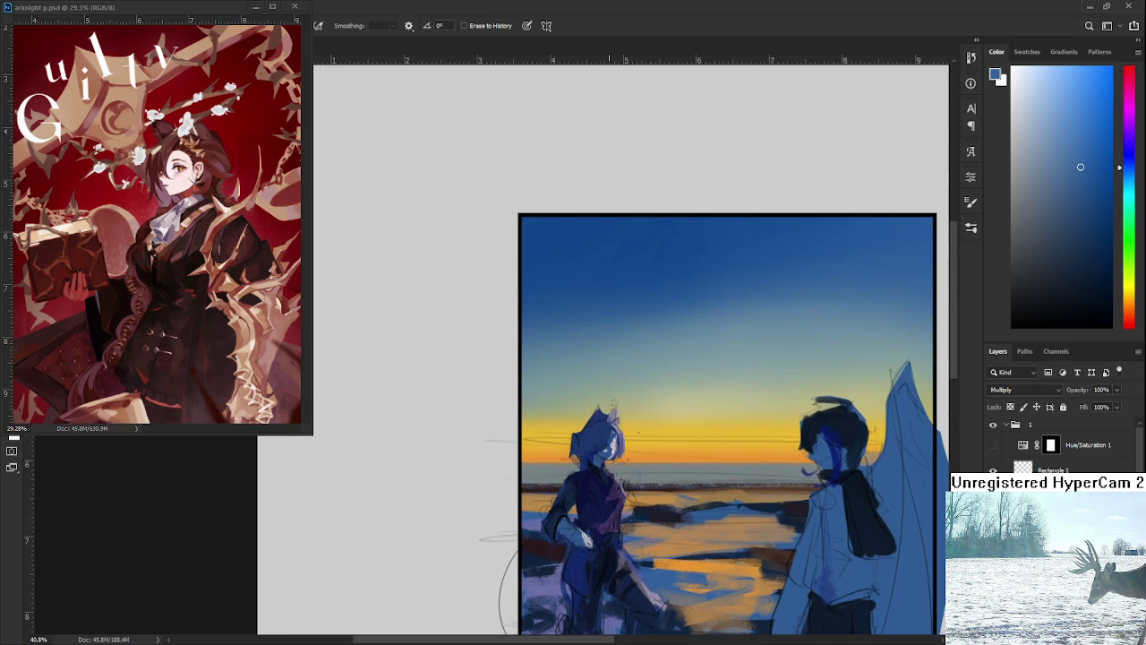
key("b")
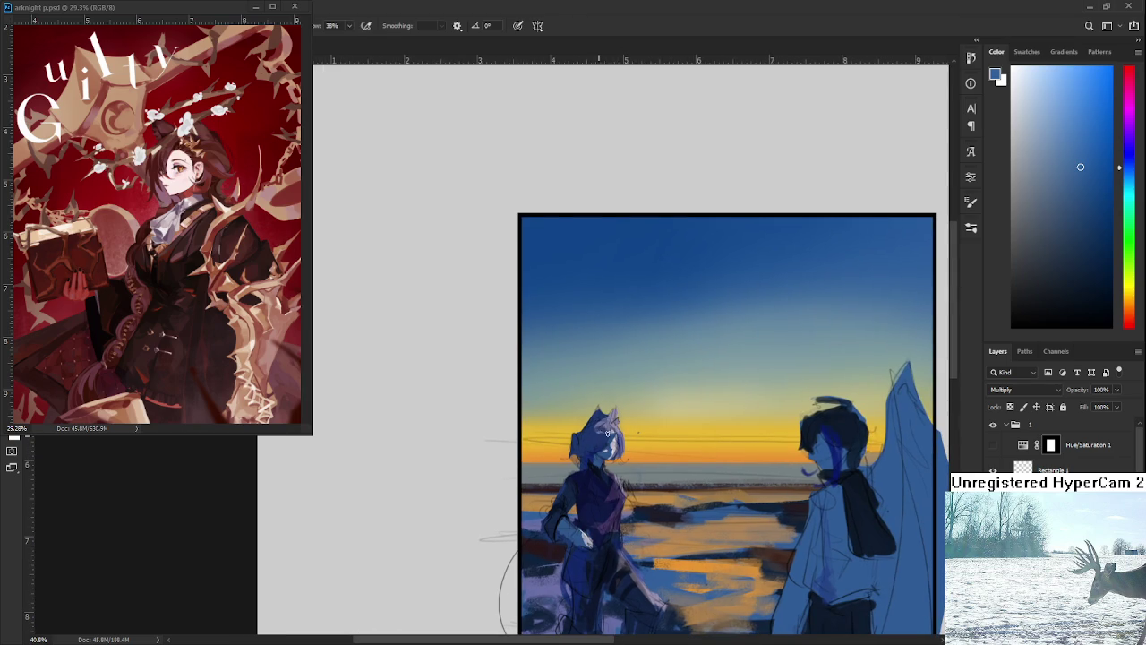
mouse_move(590, 438)
left_mouse_down()
mouse_move(555, 296)
mouse_move(469, 401)
left_mouse_up()
Erase shading to lighten the right figure's dark hair.
key("e")
mouse_move(682, 398)
left_mouse_down()
mouse_move(694, 434)
mouse_move(681, 419)
left_mouse_up()
mouse_move(686, 374)
left_mouse_down()
mouse_move(692, 402)
mouse_move(730, 369)
mouse_move(688, 374)
mouse_move(686, 404)
left_mouse_up()
key("b")
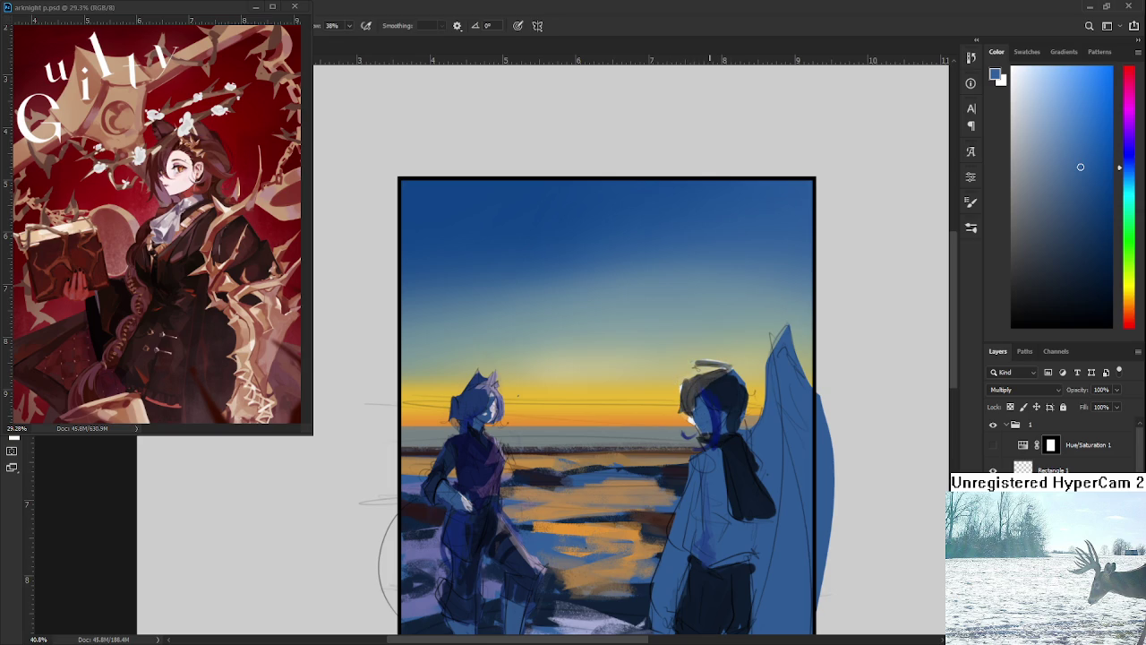
scroll(709, 432, "up", 3)
scroll(709, 432, "up", 3)
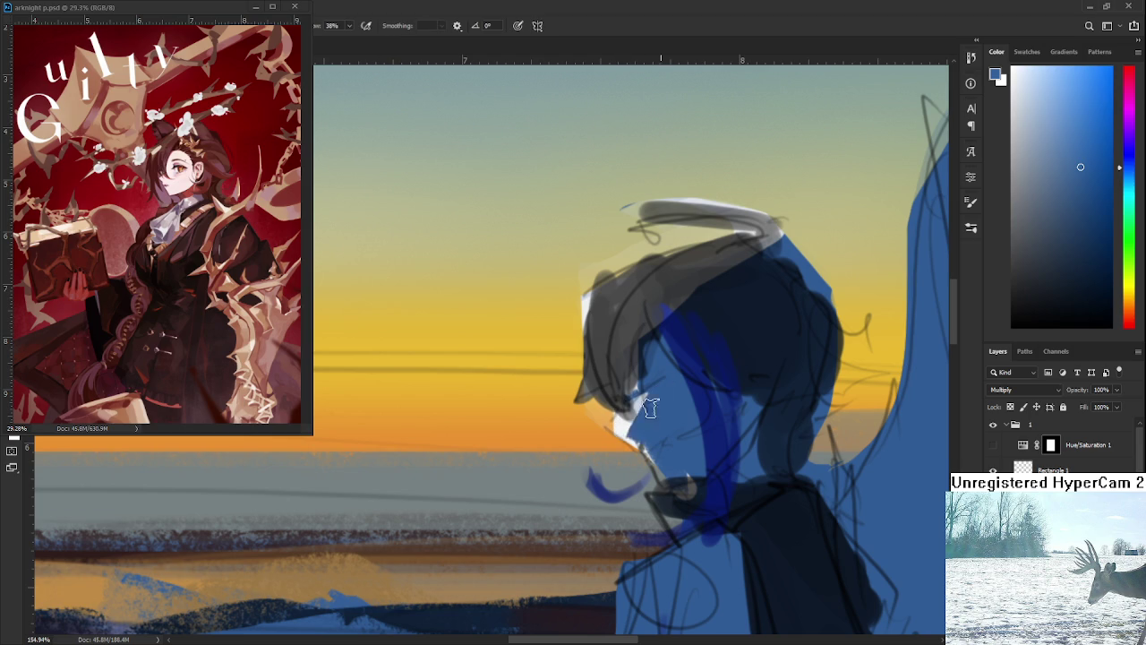
Reveal a lit patch on the right figure's chin, darken under the jaw, and smudge the jaw and neck.
key("e")
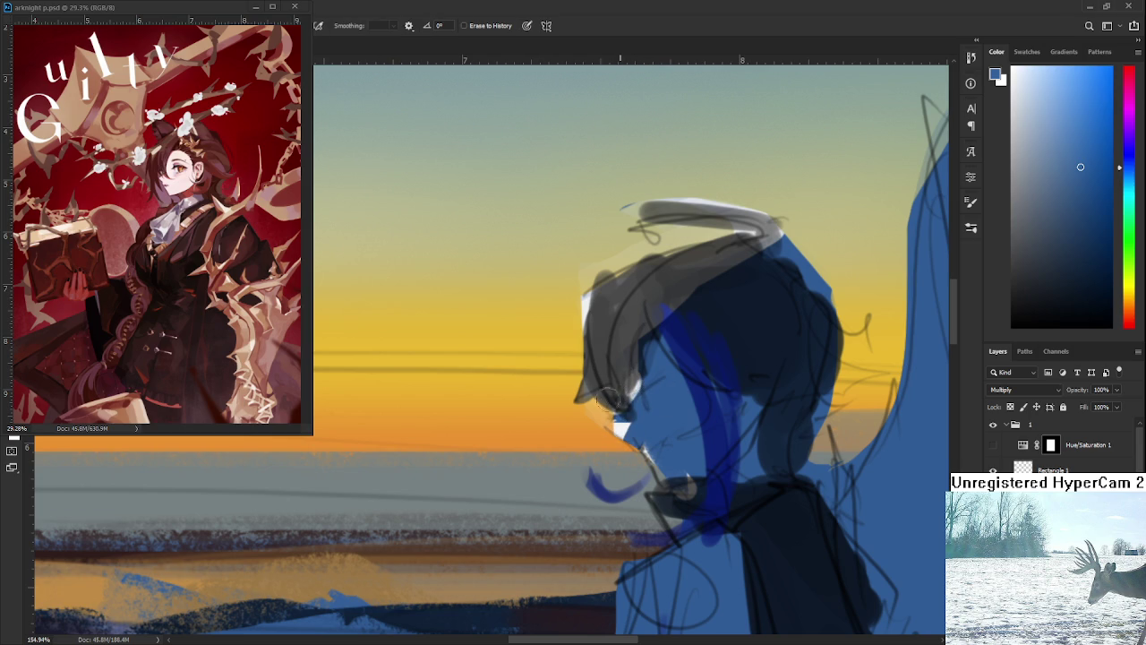
mouse_move(611, 402)
left_mouse_down()
mouse_move(649, 443)
mouse_move(647, 462)
mouse_move(630, 443)
left_mouse_up()
key("b")
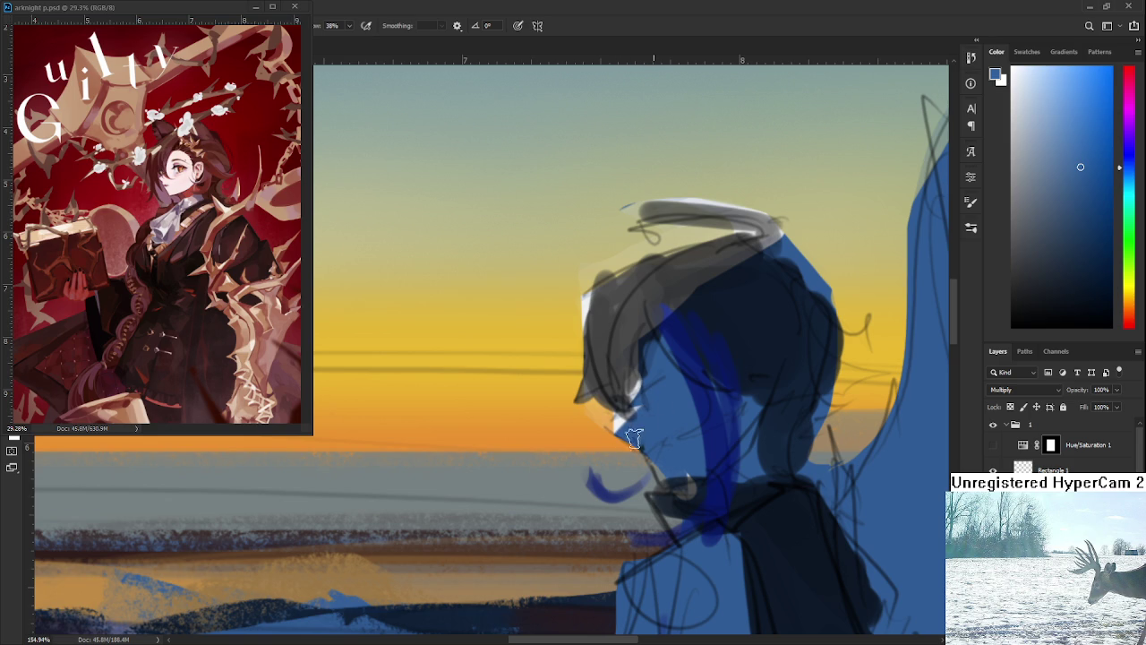
mouse_move(640, 399)
left_mouse_down()
mouse_move(627, 358)
mouse_move(685, 396)
mouse_move(673, 404)
left_mouse_up()
key("e")
key("r")
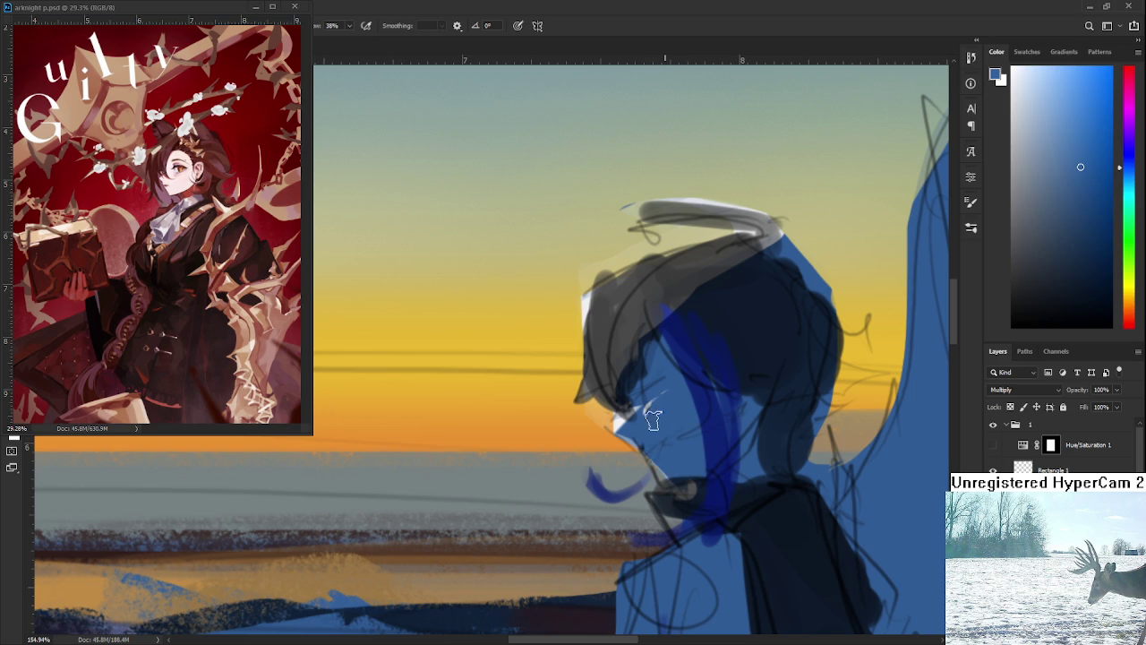
left_click_drag(650, 445, 667, 488)
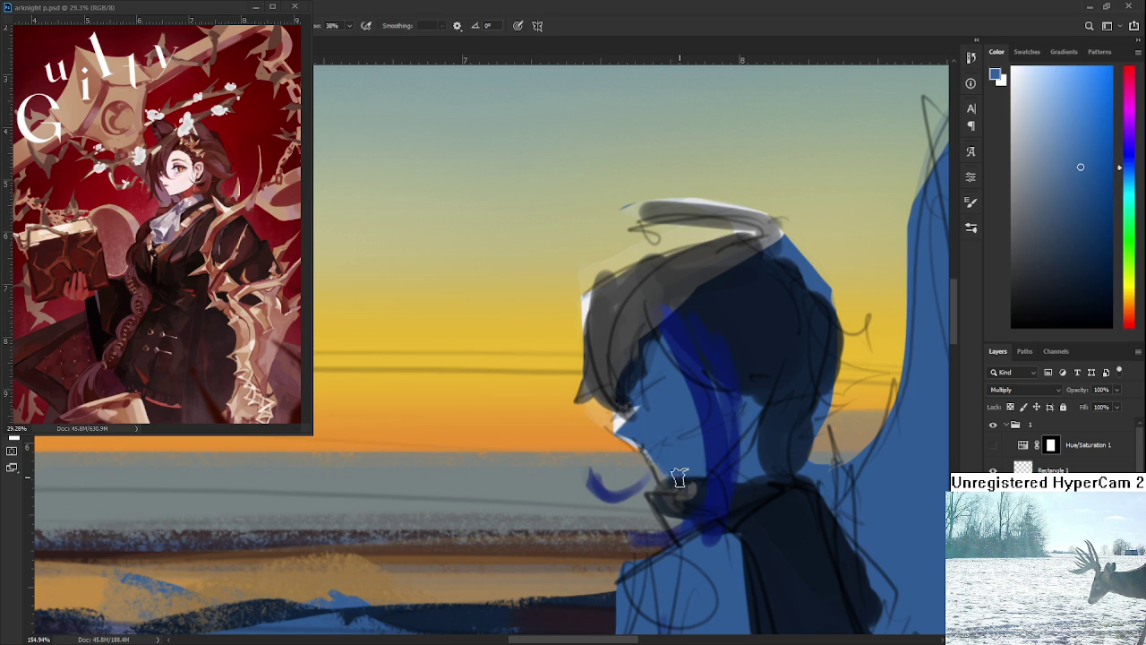
Zoom out to the whole scene and erase the wing tip back to white.
scroll(640, 431, "down", 5)
mouse_move(691, 514)
left_mouse_down()
mouse_move(643, 440)
mouse_move(595, 554)
left_mouse_up()
key("e")
mouse_move(677, 380)
left_mouse_down()
mouse_move(649, 454)
mouse_move(650, 493)
mouse_move(661, 428)
mouse_move(702, 372)
left_mouse_up()
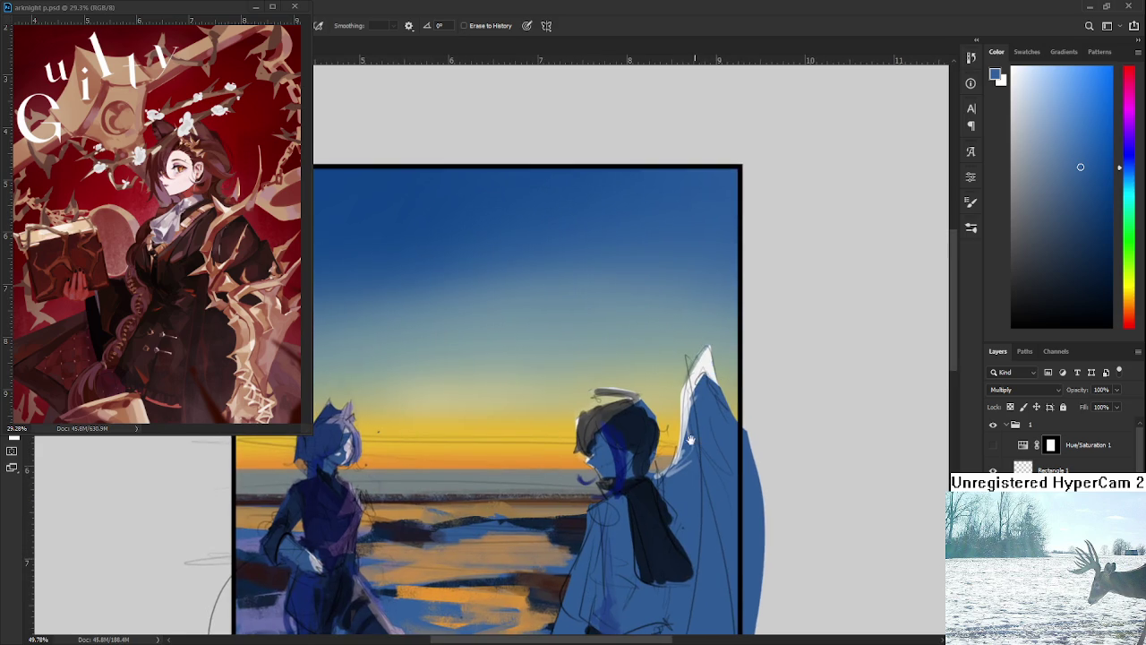
Erase shading to lighten the winged figure's left edge.
left_click_drag(690, 439, 707, 394)
key("b")
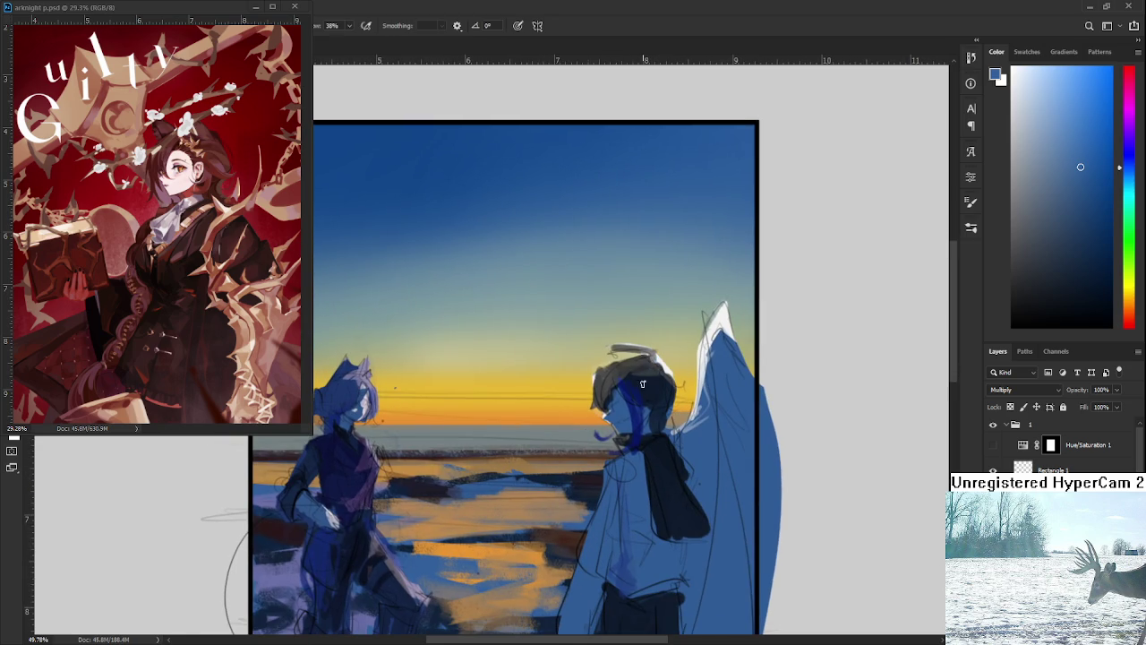
scroll(627, 421, "down", 2)
left_click_drag(576, 561, 611, 452)
key("e")
mouse_move(600, 491)
left_mouse_down()
mouse_move(663, 362)
mouse_move(646, 363)
mouse_move(668, 385)
mouse_move(645, 380)
mouse_move(658, 394)
mouse_move(652, 376)
left_mouse_up()
key("b")
key("e")
Bring the right figure's legs into view and add light strokes along the leg.
key("b")
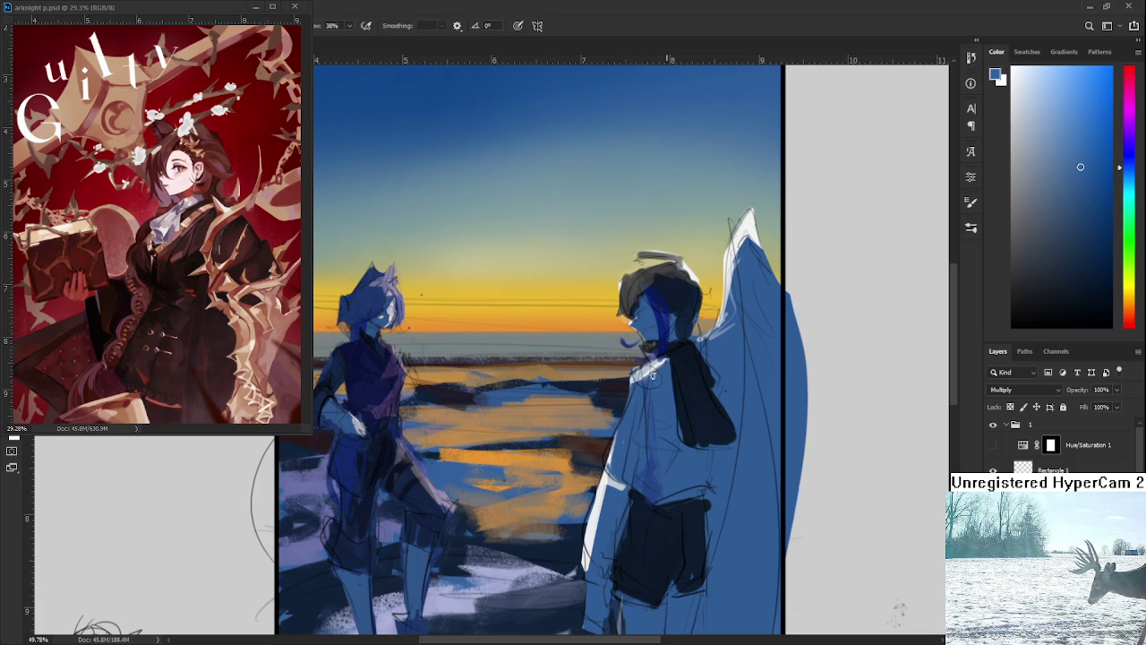
left_click_drag(629, 553, 636, 428)
left_click_drag(632, 559, 632, 419)
mouse_move(629, 483)
left_mouse_down()
mouse_move(632, 421)
mouse_move(632, 488)
left_mouse_up()
left_click_drag(630, 436, 637, 488)
Darken the white highlight on the right figure's leg with blue paint.
scroll(636, 488, "down", 4)
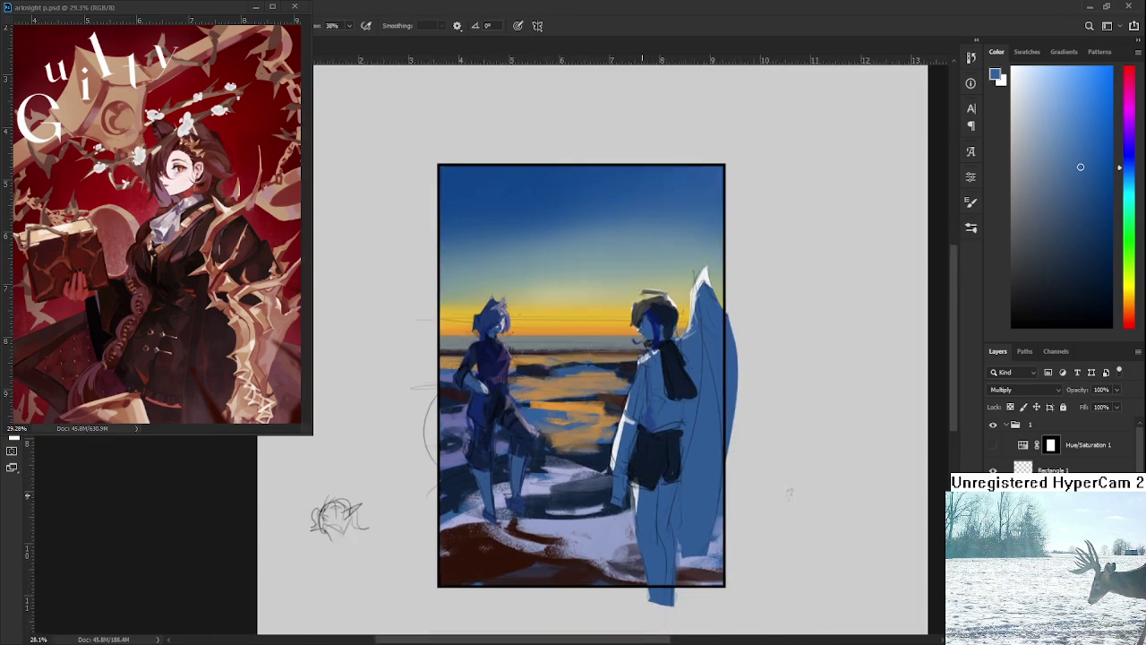
key("e")
left_click_drag(642, 473, 637, 517)
key("b")
key("e")
key("b")
left_click_drag(644, 467, 645, 530)
mouse_move(639, 466)
left_mouse_down()
mouse_move(639, 533)
mouse_move(637, 519)
left_mouse_up()
left_click_drag(632, 471, 630, 514)
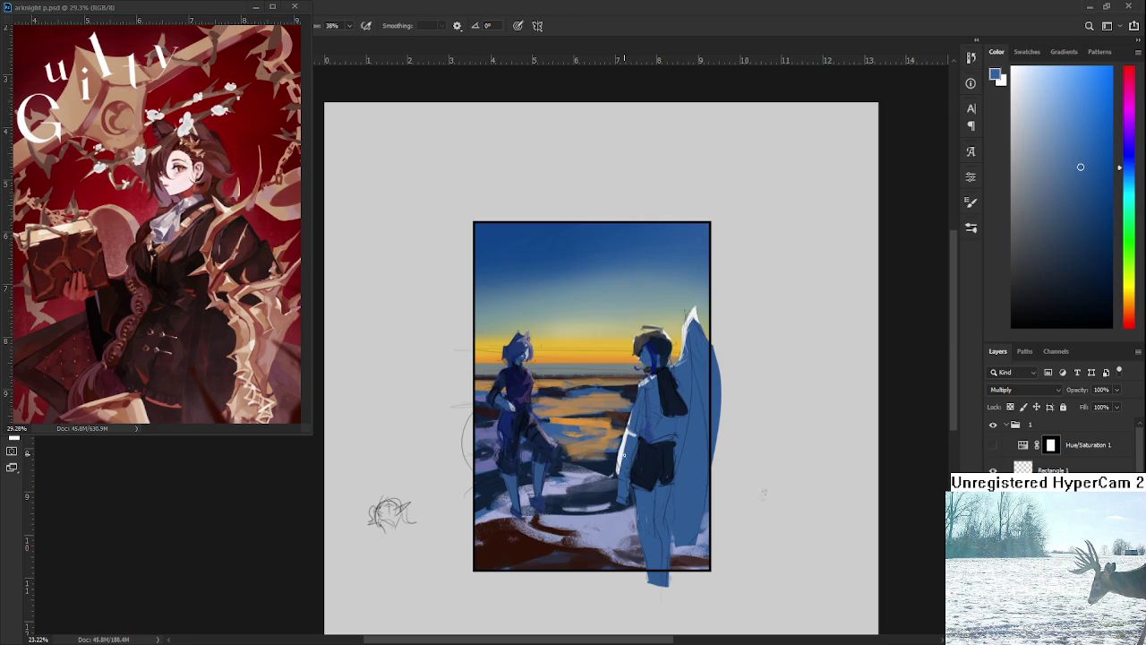
key("e")
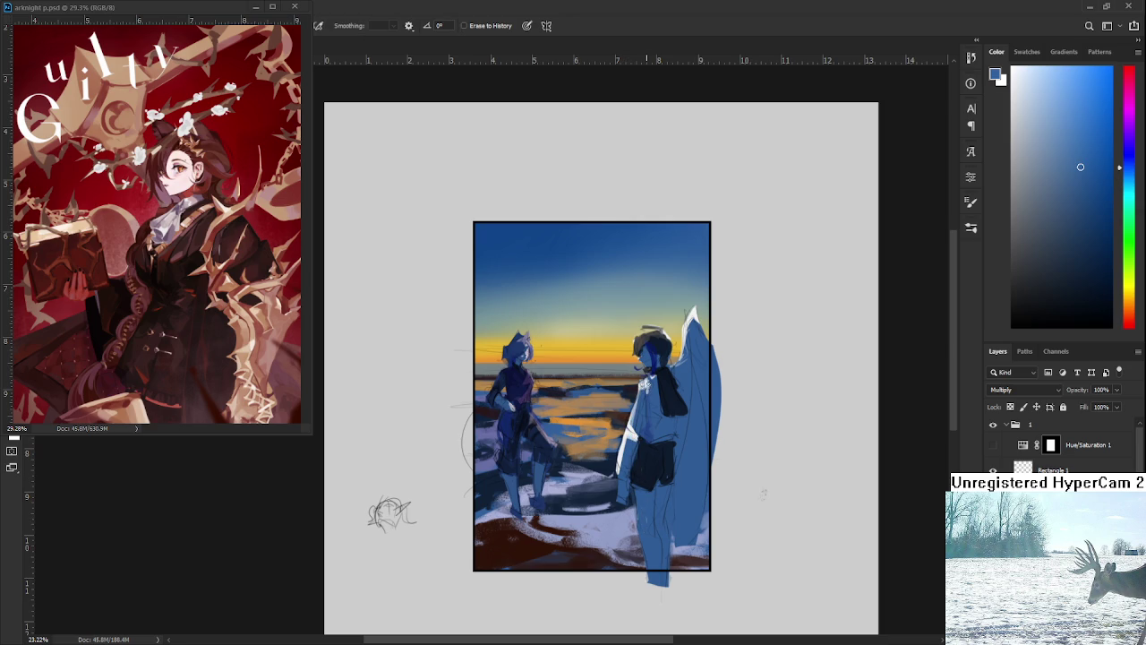
Zoom out and inspect the area around the right figure's head.
scroll(650, 365, "up", 2)
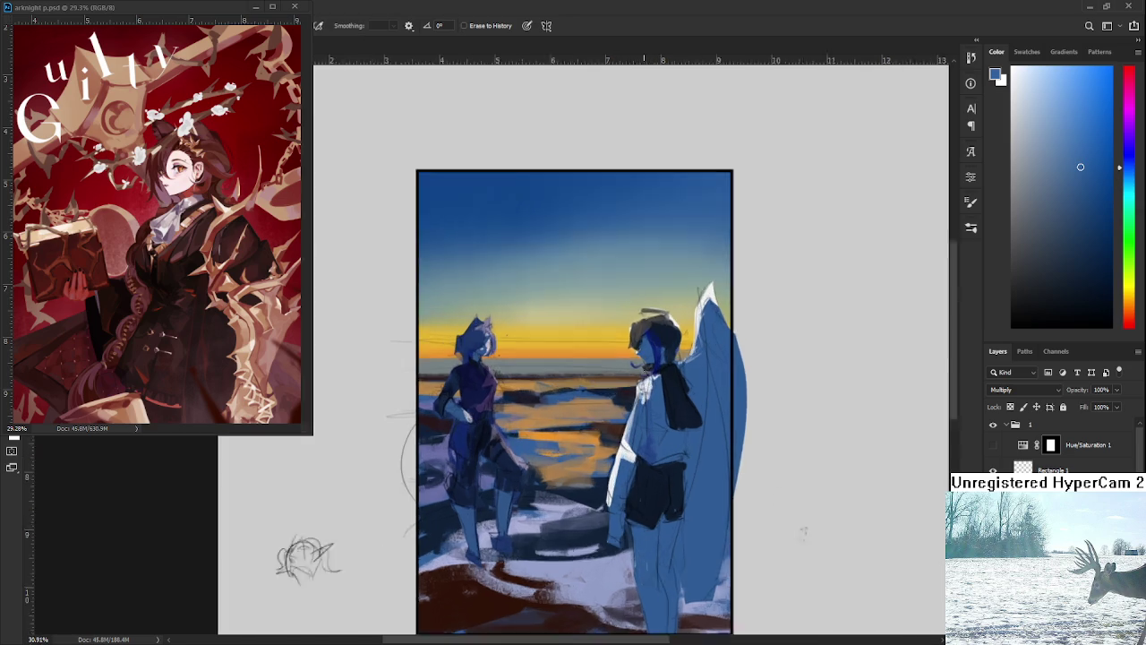
scroll(650, 366, "up", 3)
scroll(650, 365, "up", 2)
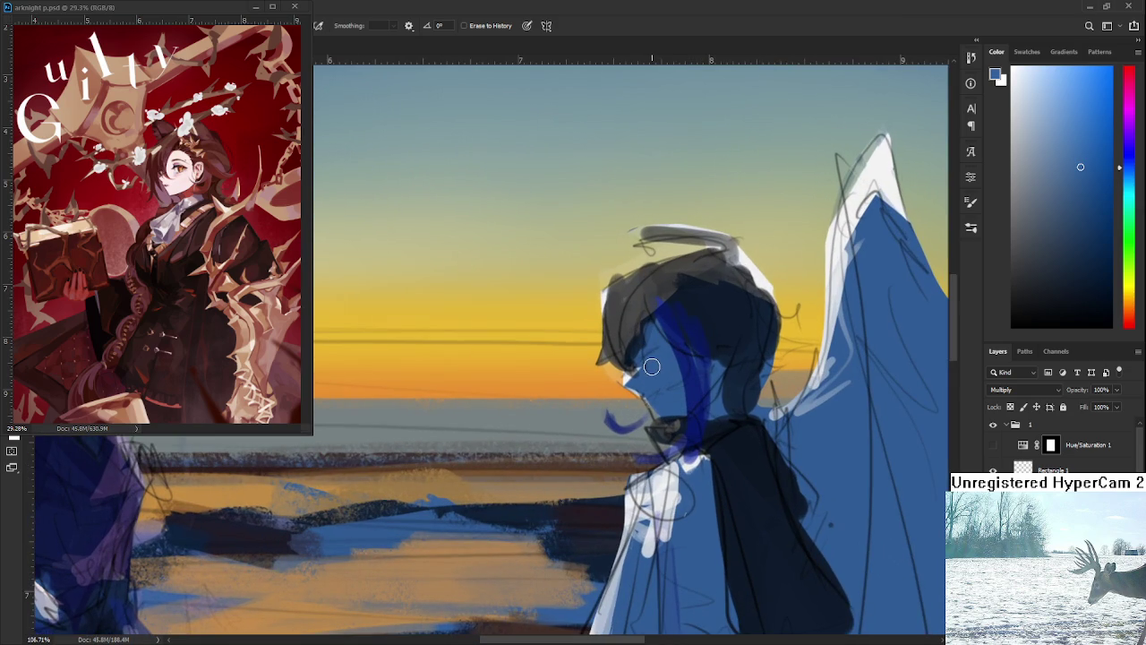
left_click_drag(636, 342, 624, 445)
key("b")
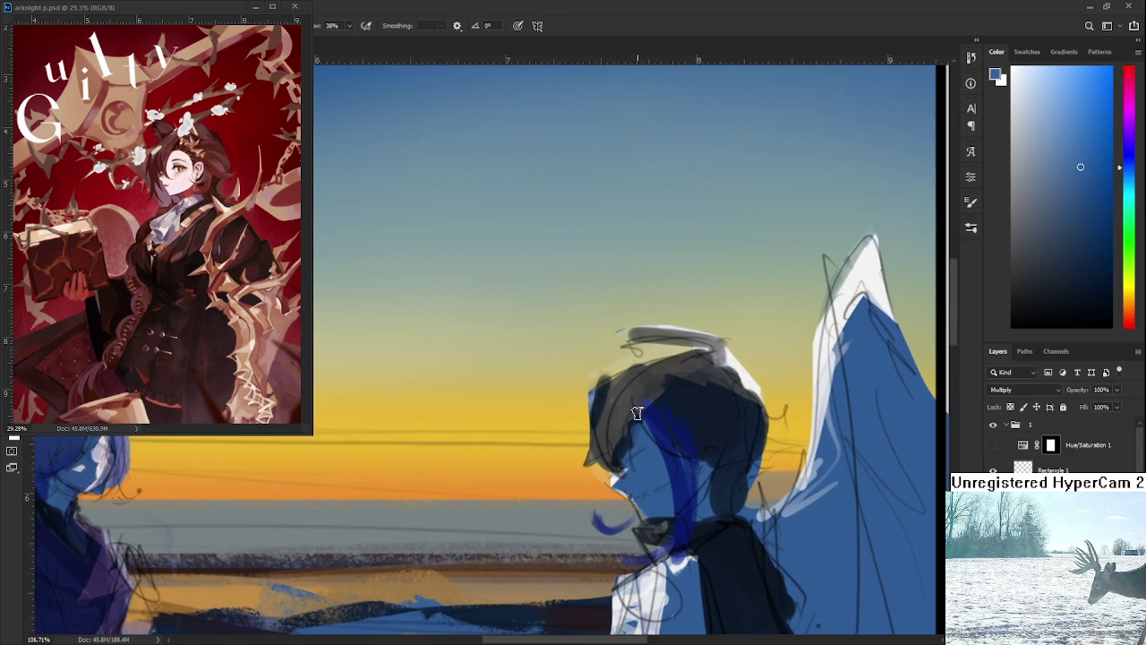
key("e")
key("b")
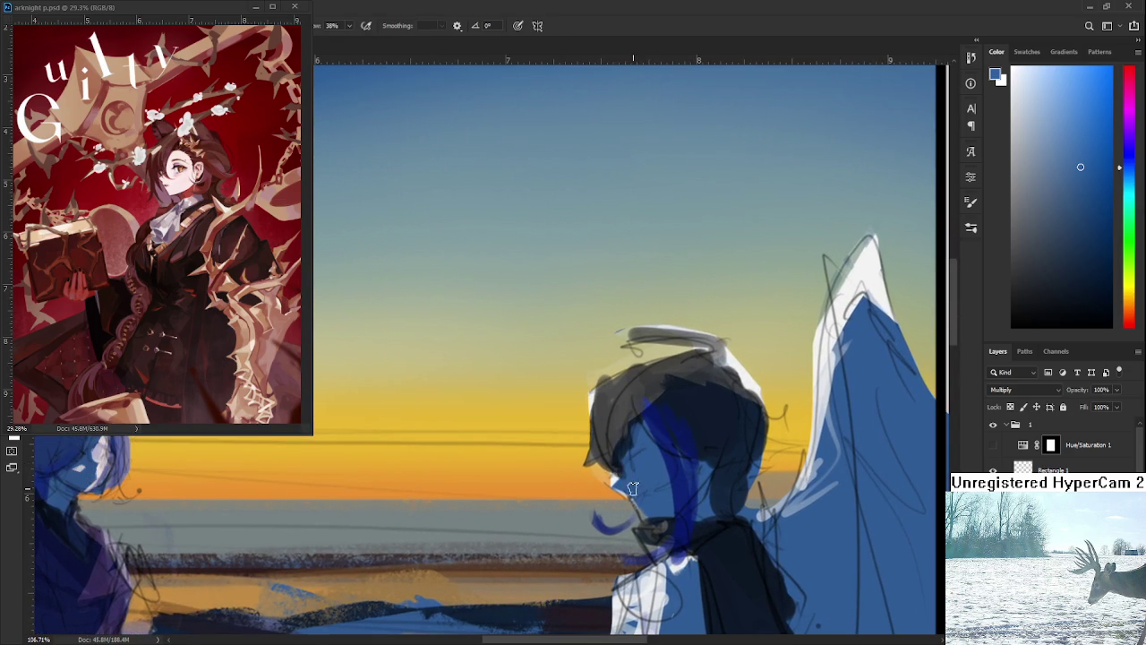
Zoom and pan to recentre the whole painting in view.
left_click_drag(629, 468, 621, 379)
scroll(637, 387, "down", 2)
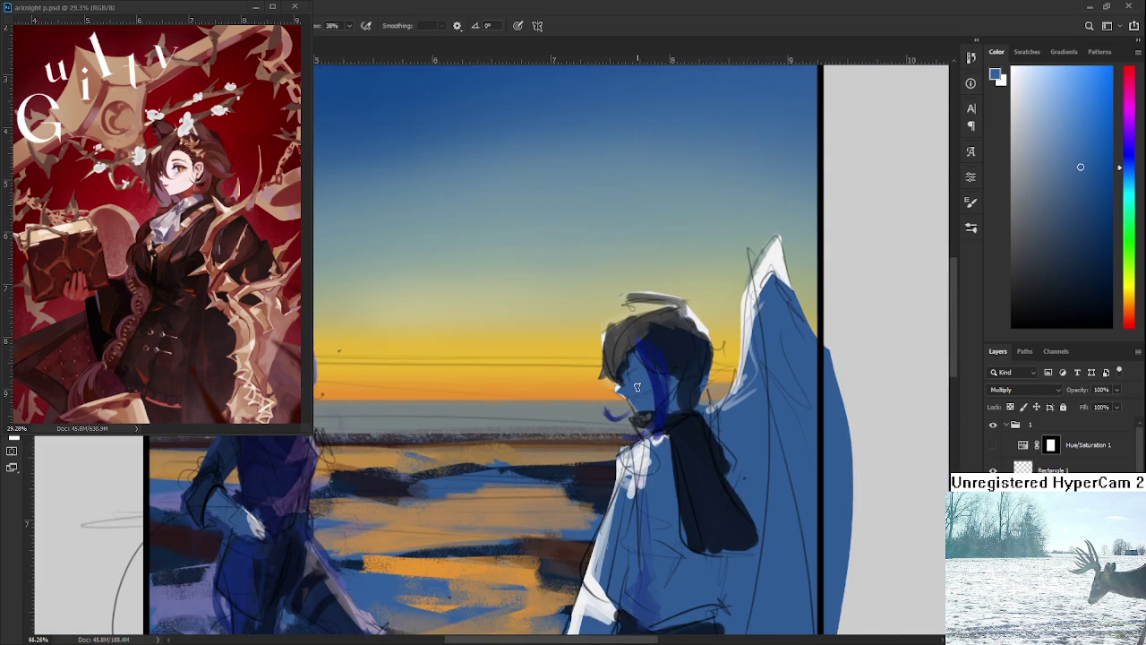
scroll(637, 387, "down", 1)
scroll(637, 387, "down", 1)
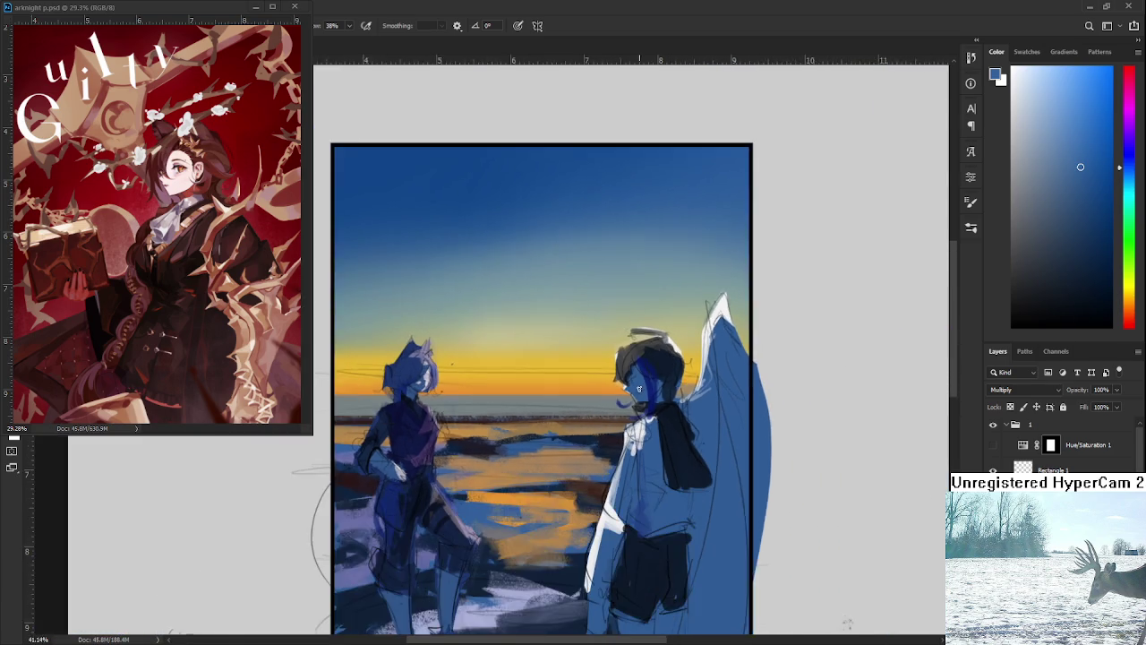
scroll(636, 387, "down", 1)
scroll(637, 386, "down", 1)
scroll(630, 529, "up", 1)
left_click_drag(629, 529, 626, 506)
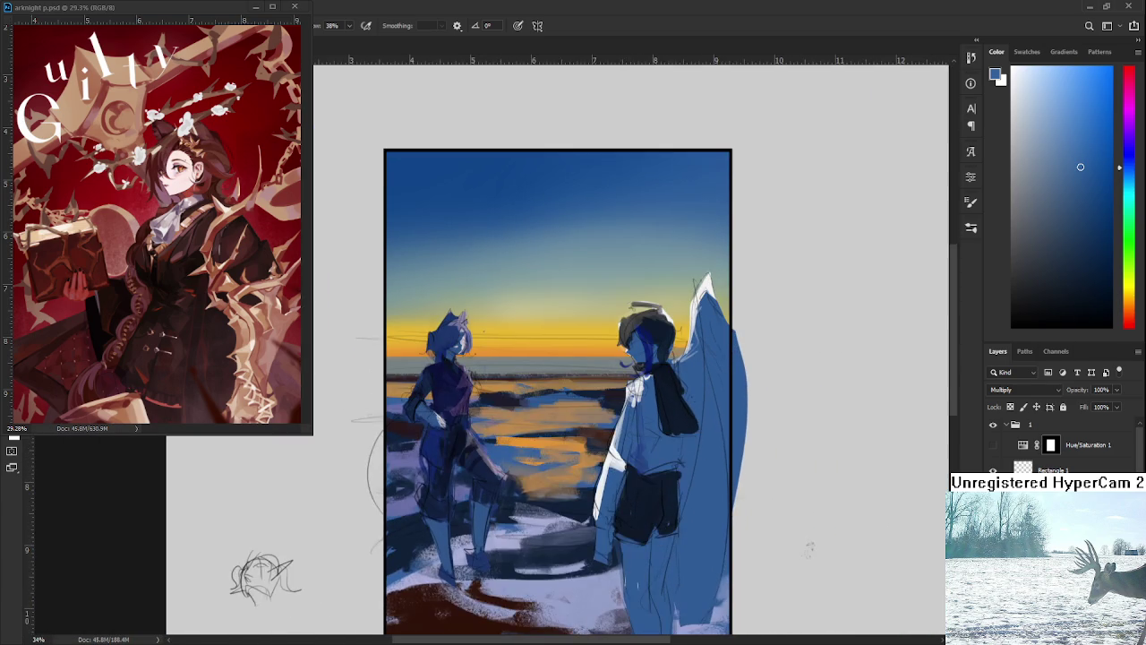
left_click(994, 446)
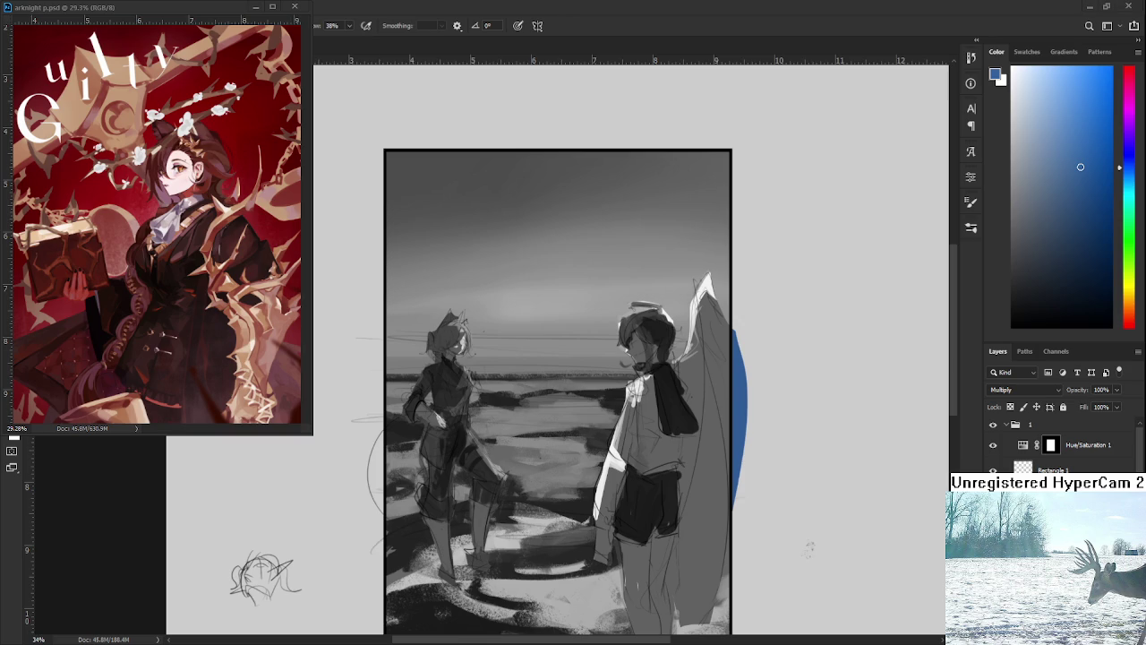
scroll(645, 400, "up", 1)
scroll(626, 459, "down", 2)
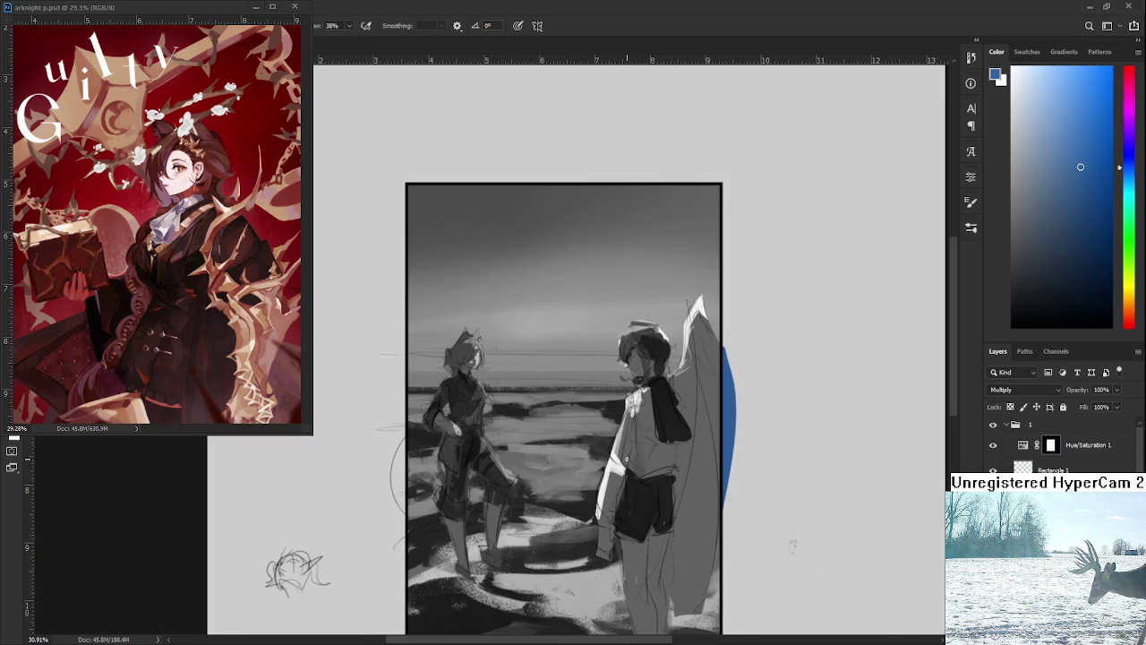
scroll(651, 508, "down", 2)
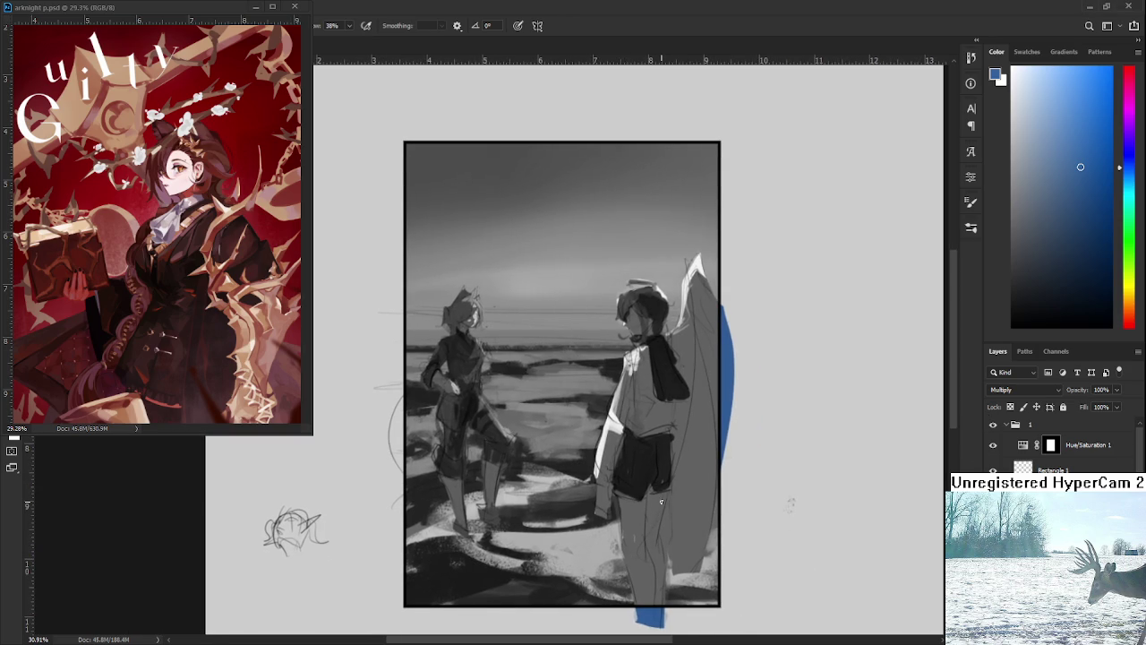
scroll(562, 429, "up", 1)
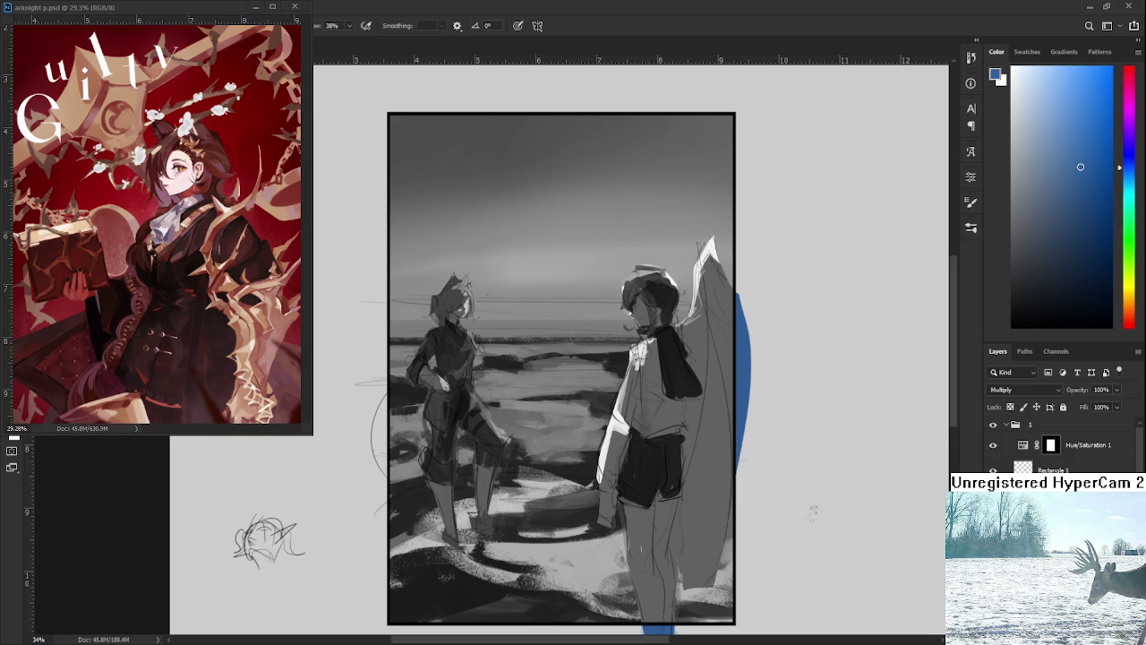
left_click(993, 444)
left_click_drag(721, 428, 724, 455)
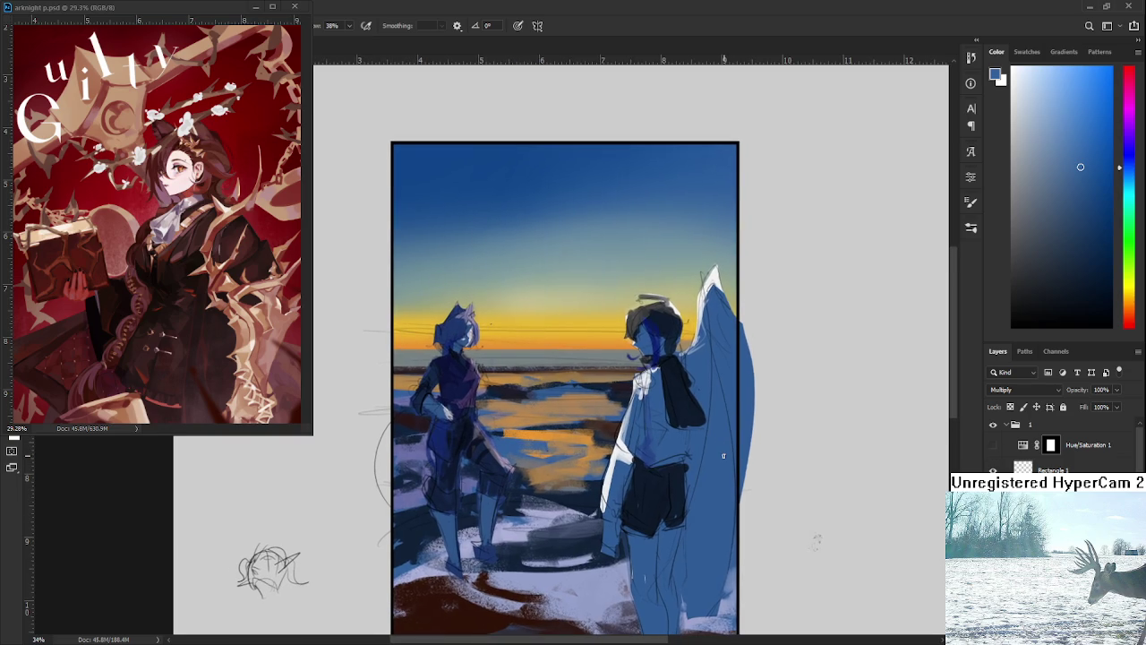
scroll(724, 456, "down", 2)
scroll(724, 456, "down", 3)
scroll(723, 456, "down", 3)
scroll(708, 448, "down", 1)
scroll(491, 351, "up", 1)
scroll(491, 351, "up", 2)
scroll(490, 351, "up", 2)
scroll(501, 385, "up", 1)
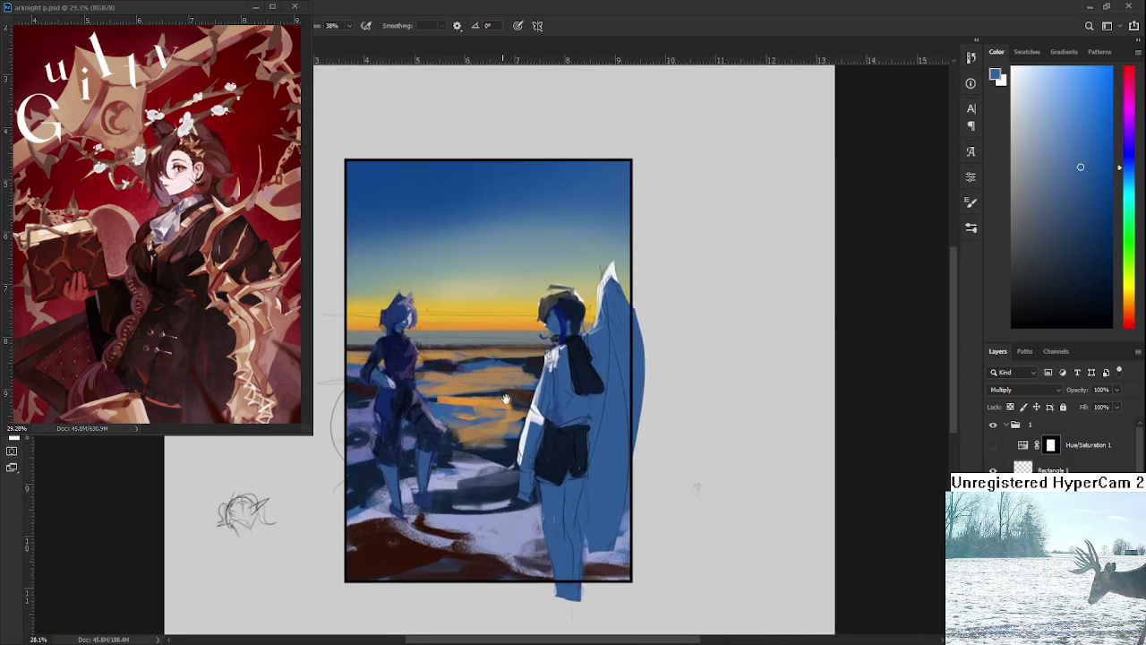
left_click_drag(506, 399, 542, 440)
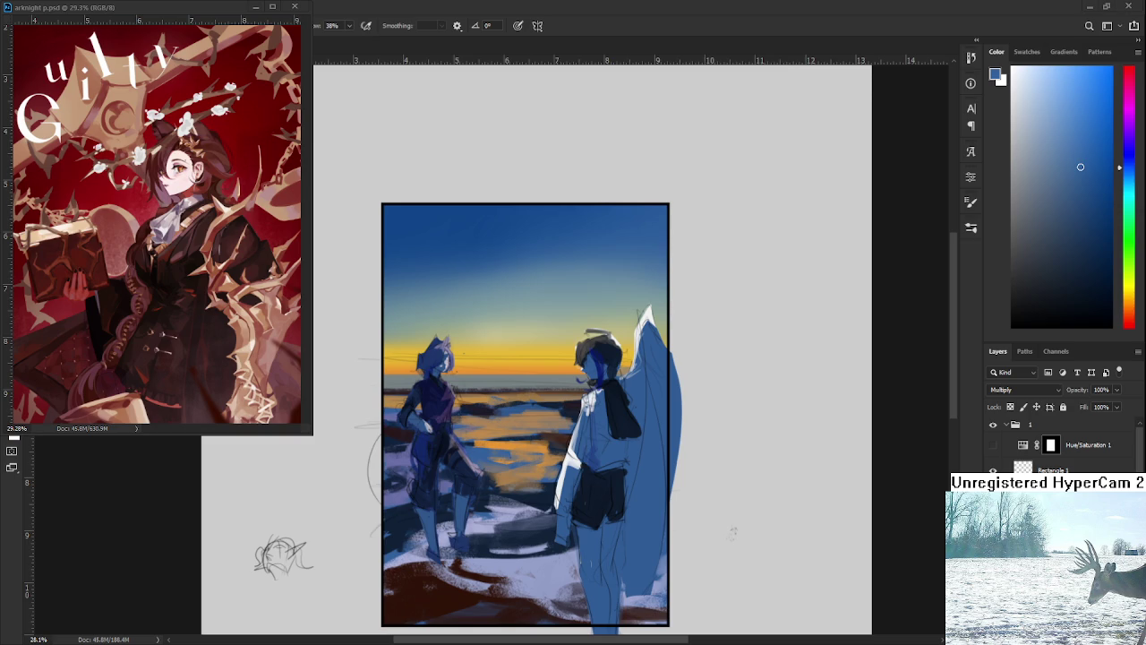
left_click(993, 445)
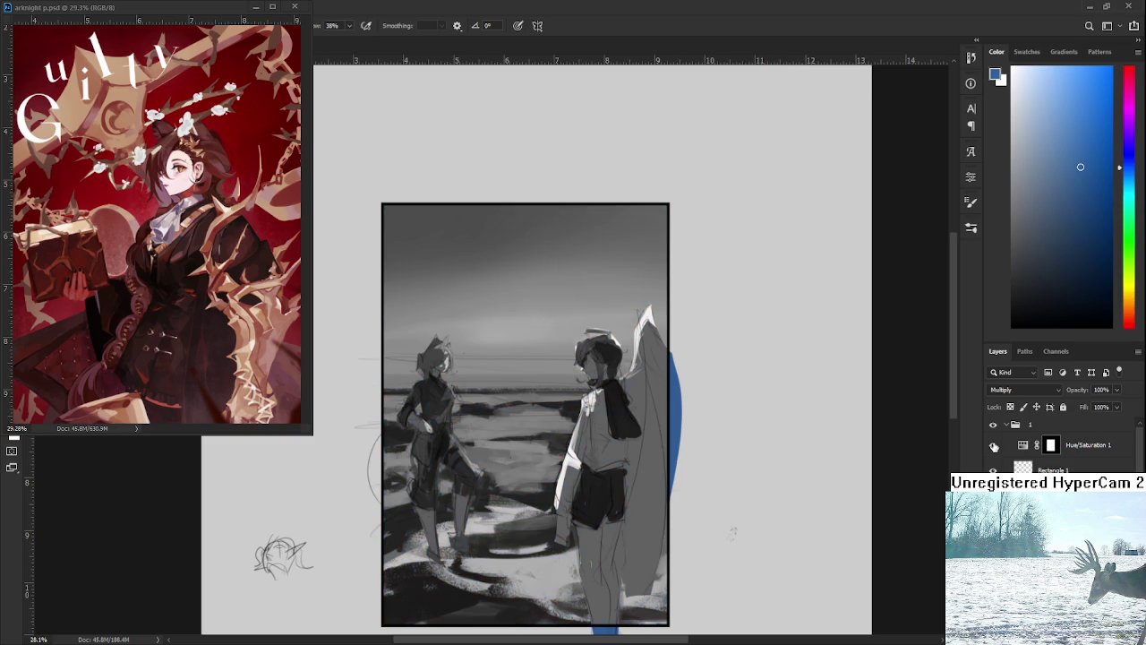
left_click(993, 445)
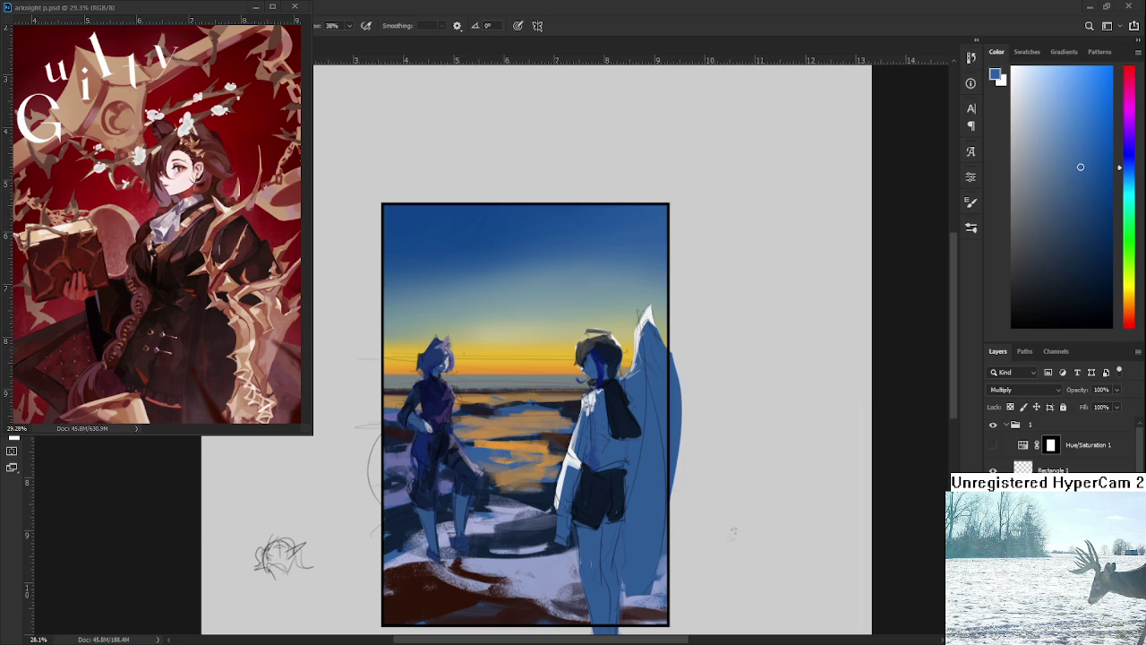
left_click_drag(472, 437, 677, 427)
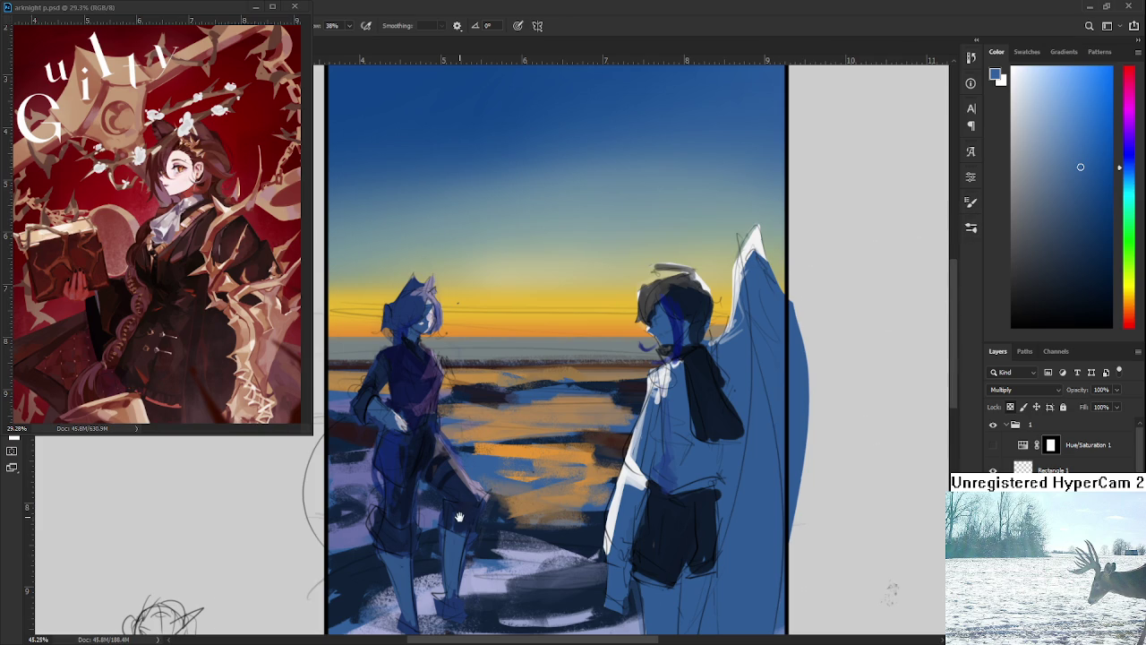
Sample the sunlit water's orange and paint it onto the left figure's leg and thigh.
left_click_drag(459, 517, 477, 496)
left_click(551, 426, "alt")
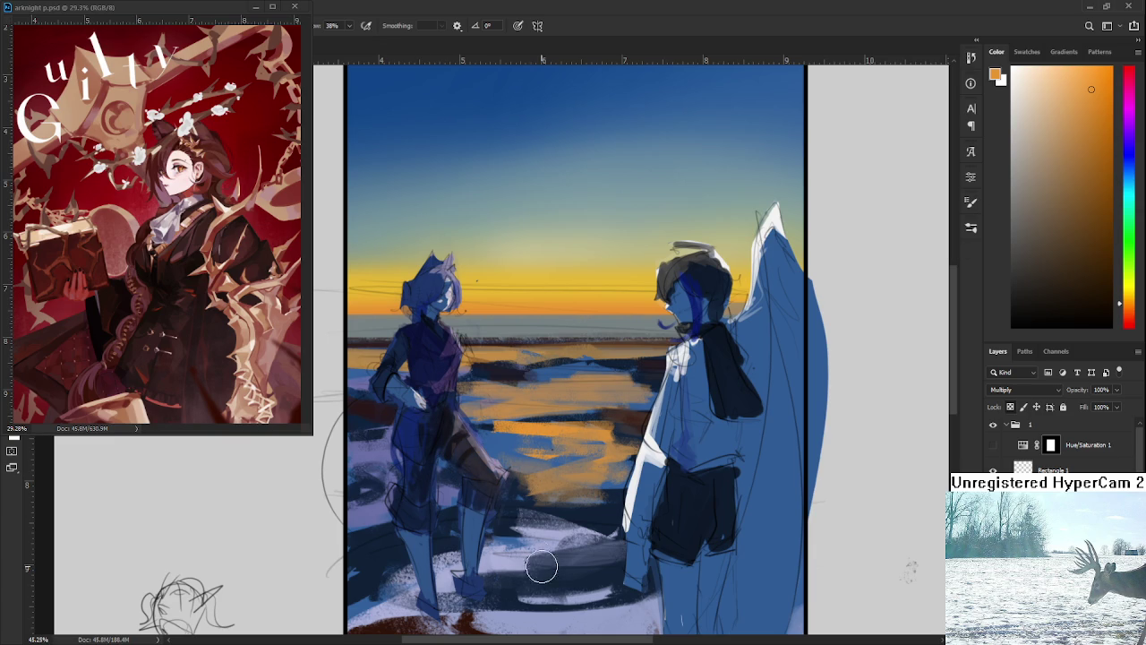
mouse_move(473, 453)
left_mouse_down()
mouse_move(465, 425)
mouse_move(487, 486)
left_mouse_up()
mouse_move(453, 418)
left_mouse_down()
mouse_move(455, 385)
mouse_move(395, 394)
left_mouse_up()
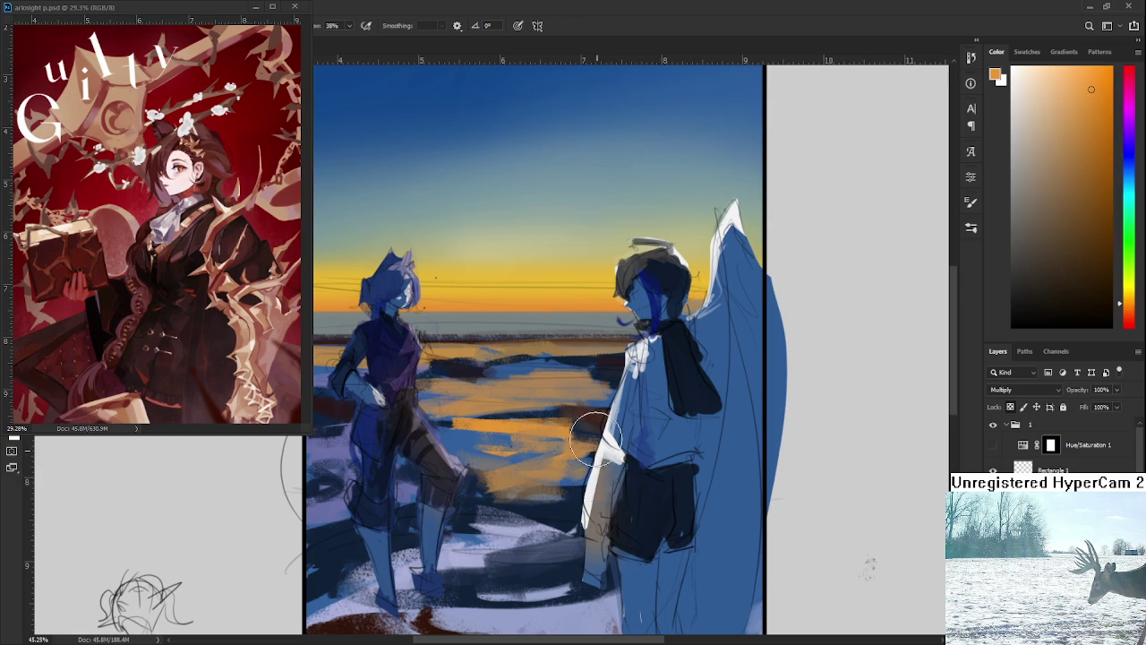
Pan and zoom to recentre the whole painting in view.
mouse_move(654, 337)
left_mouse_down()
mouse_move(641, 417)
mouse_move(637, 376)
mouse_move(713, 394)
mouse_move(695, 327)
left_mouse_up()
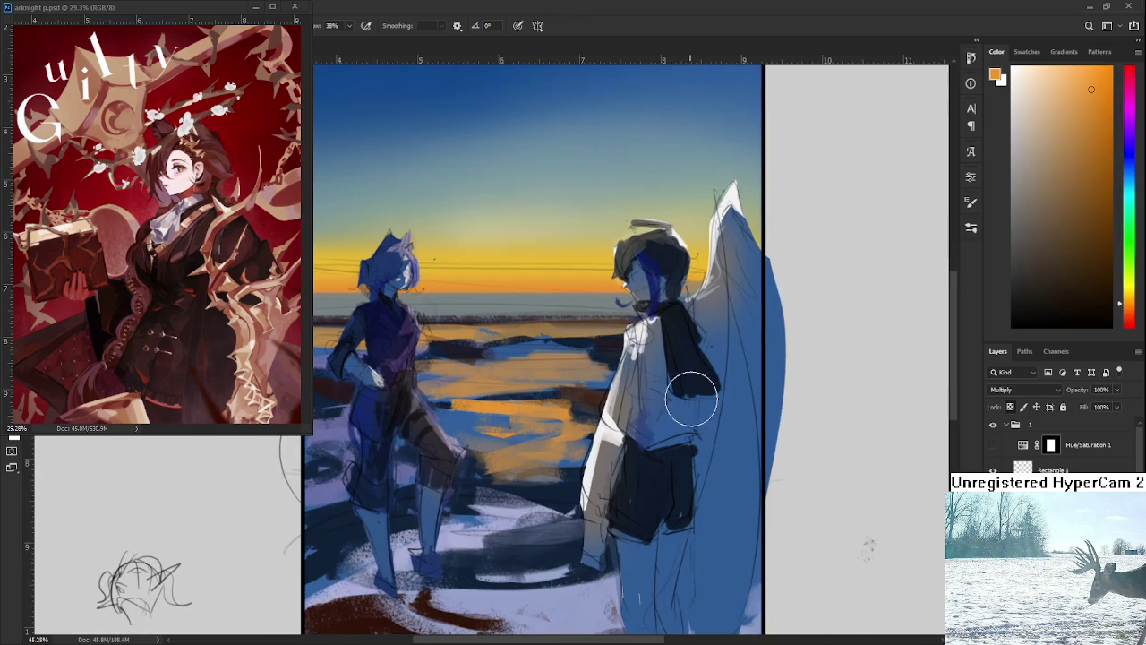
scroll(588, 364, "down", 2)
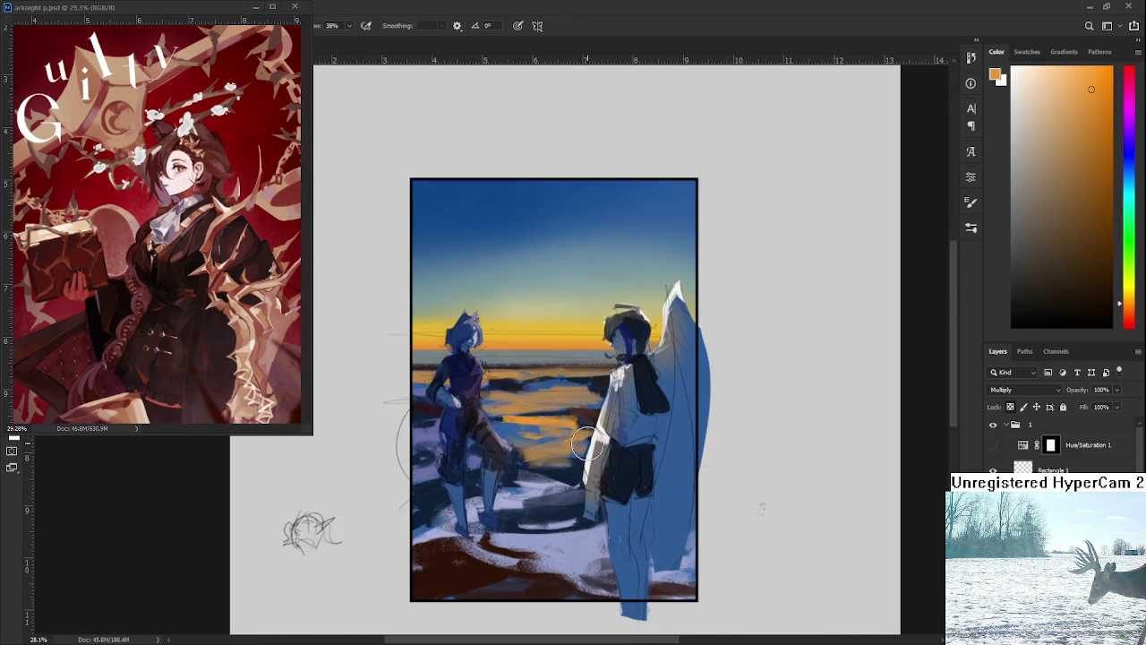
scroll(533, 508, "up", 1)
left_click_drag(534, 508, 541, 504)
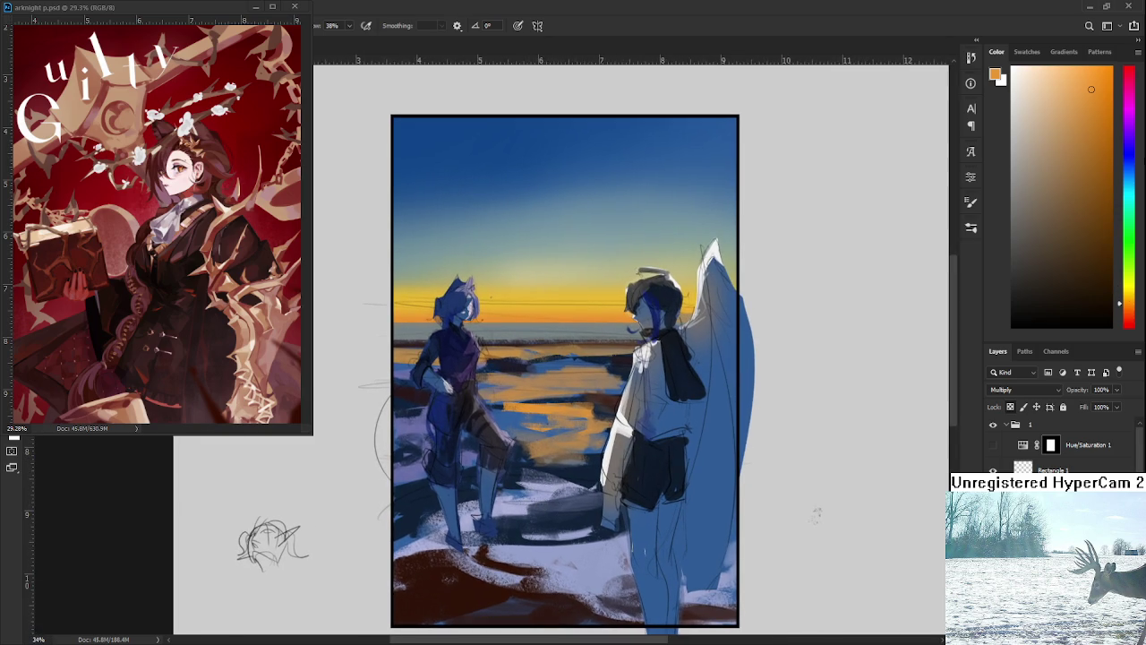